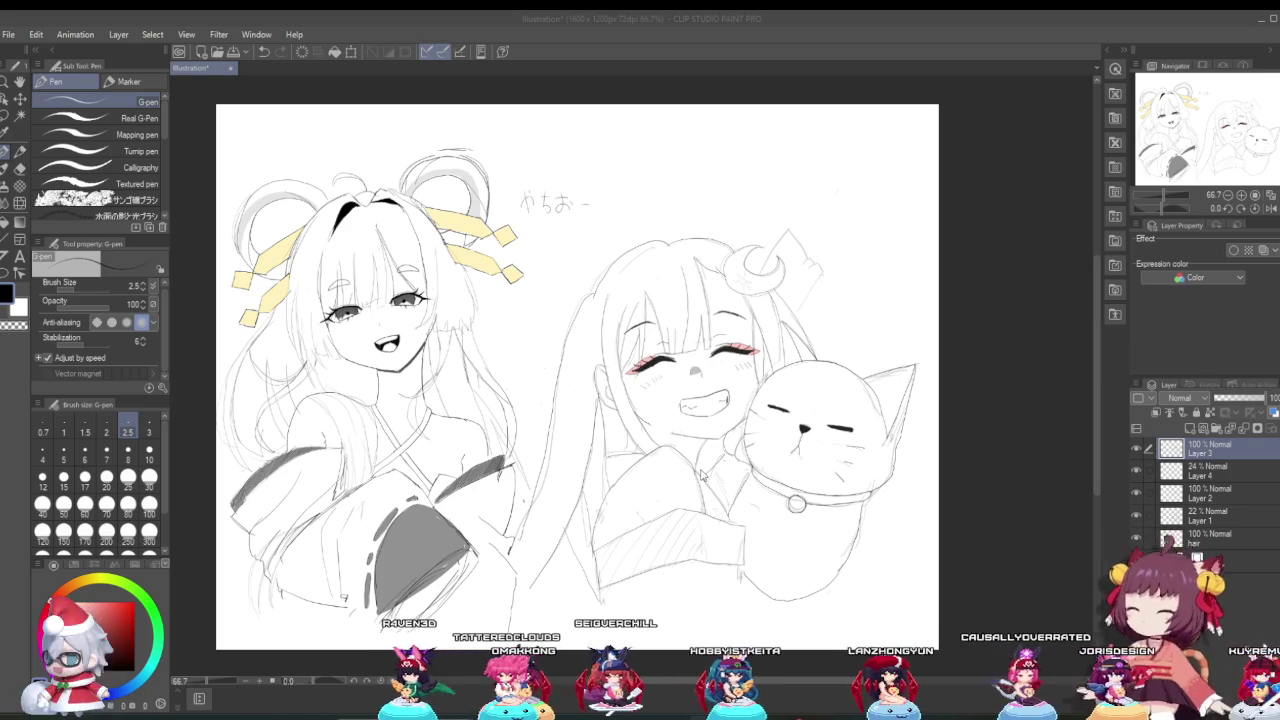
# Step: Zoom in and sketch trial strokes down the cat's right side below the collar
pyautogui.scroll(2, 833, 545)
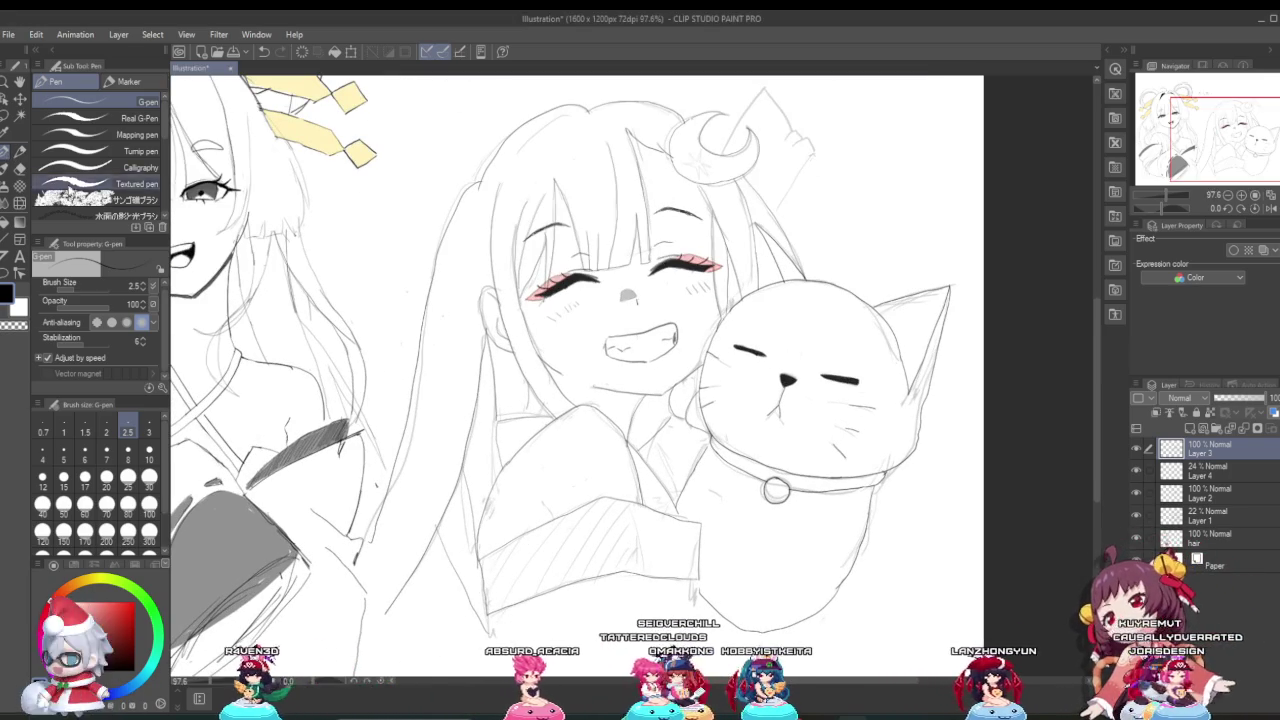
pyautogui.scroll(-5, 553, 388)
pyautogui.scroll(4, 553, 388)
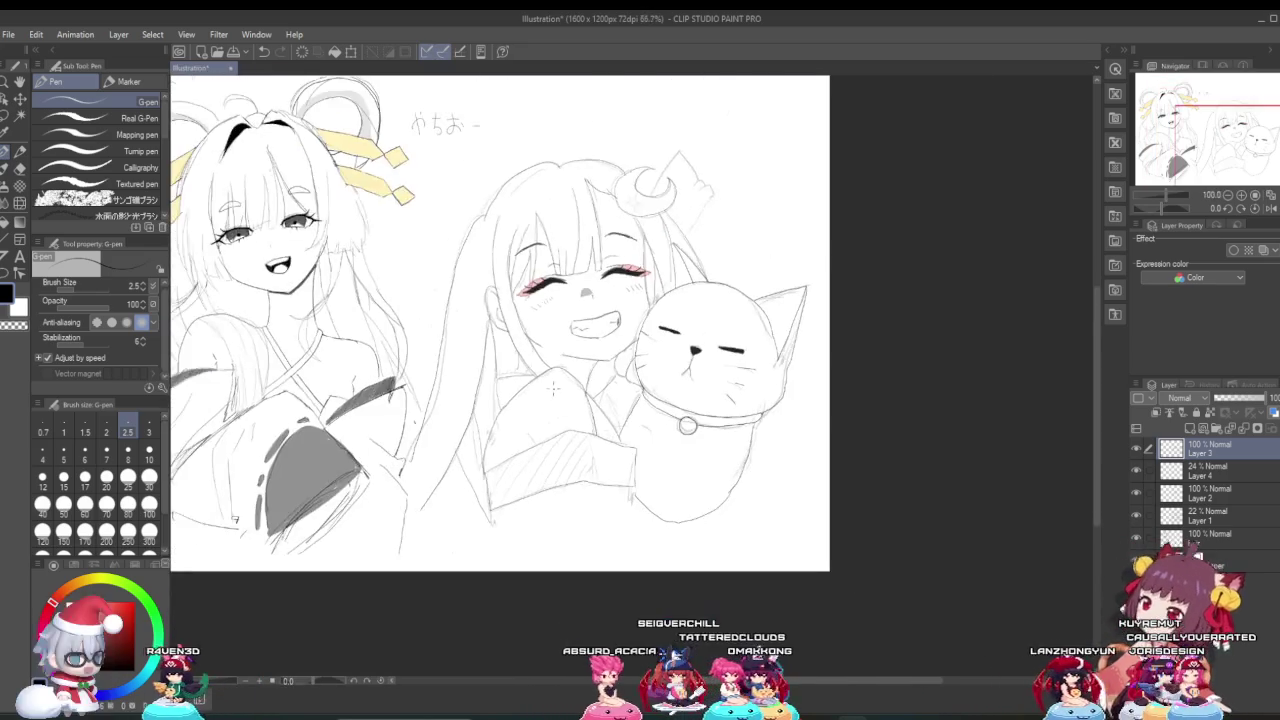
pyautogui.scroll(1, 640, 460)
pyautogui.scroll(1, 690, 465)
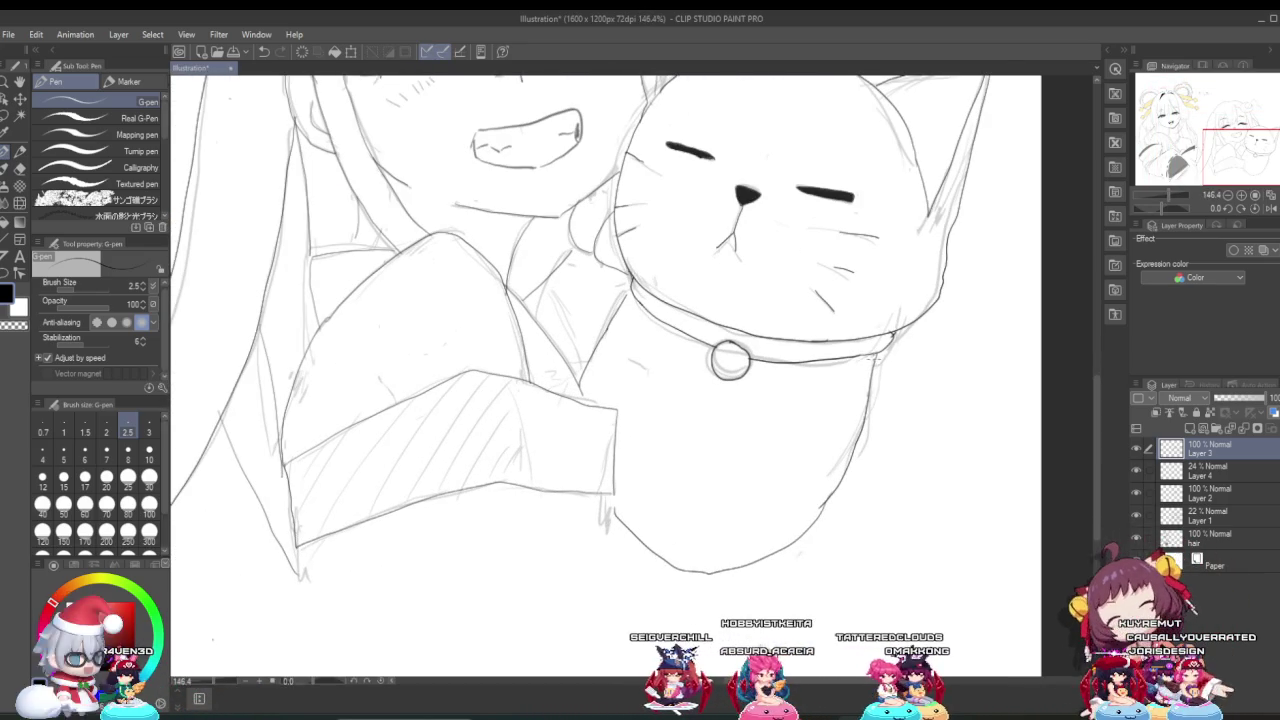
pyautogui.moveTo(874, 358); pyautogui.dragTo(845, 571)
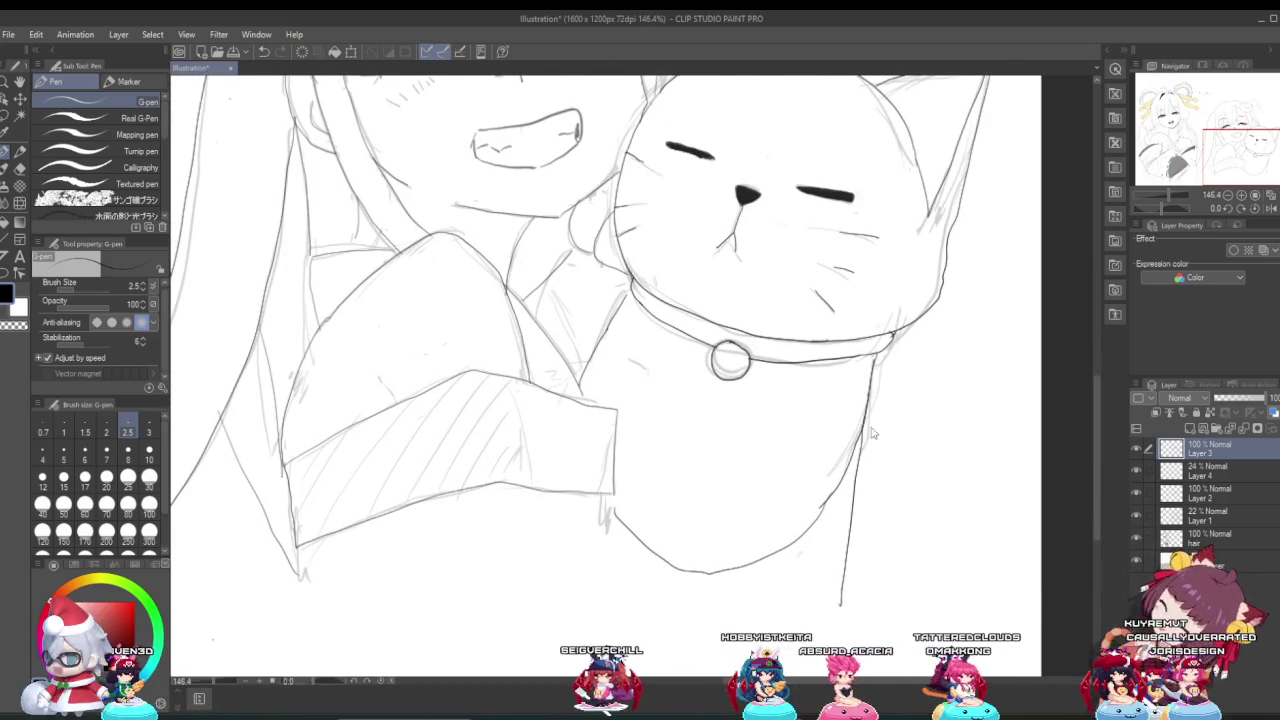
pyautogui.moveTo(878, 362); pyautogui.dragTo(980, 532)
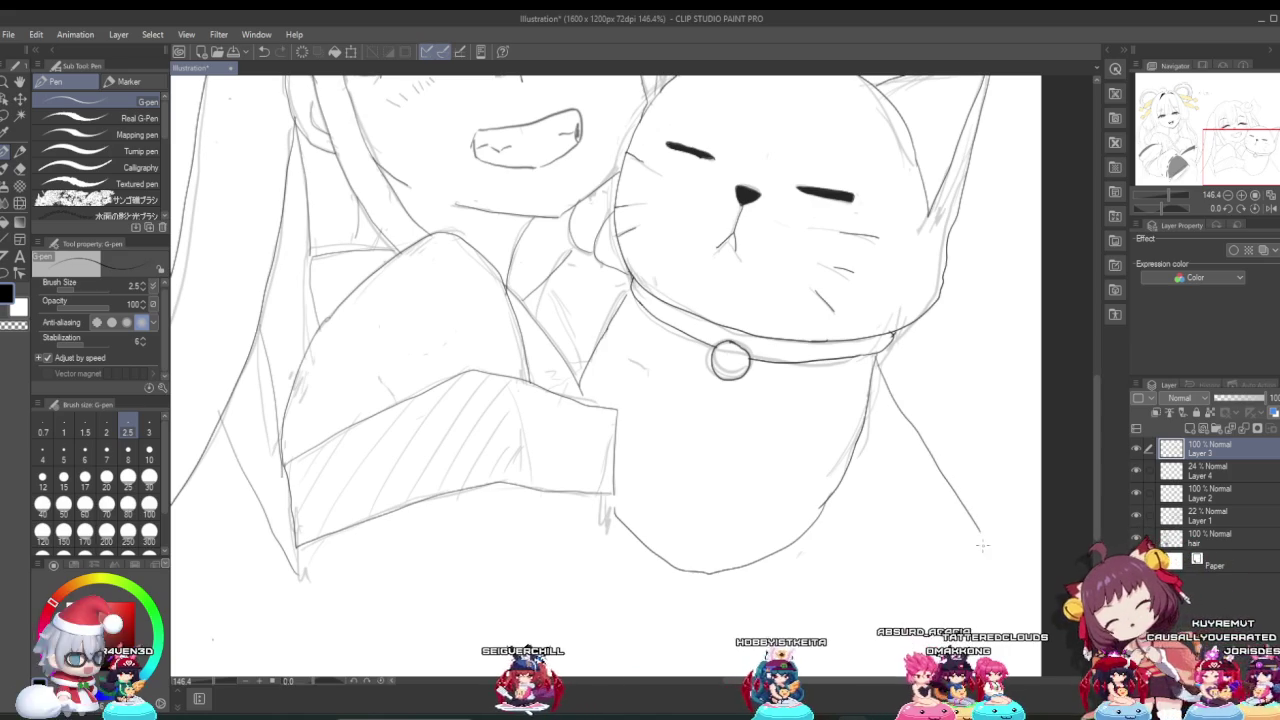
# Step: Undo the side strokes and the end of the belly curve, then zoom back out
pyautogui.hotkey('ctrl', 'z')
pyautogui.moveTo(878, 362); pyautogui.dragTo(945, 585)
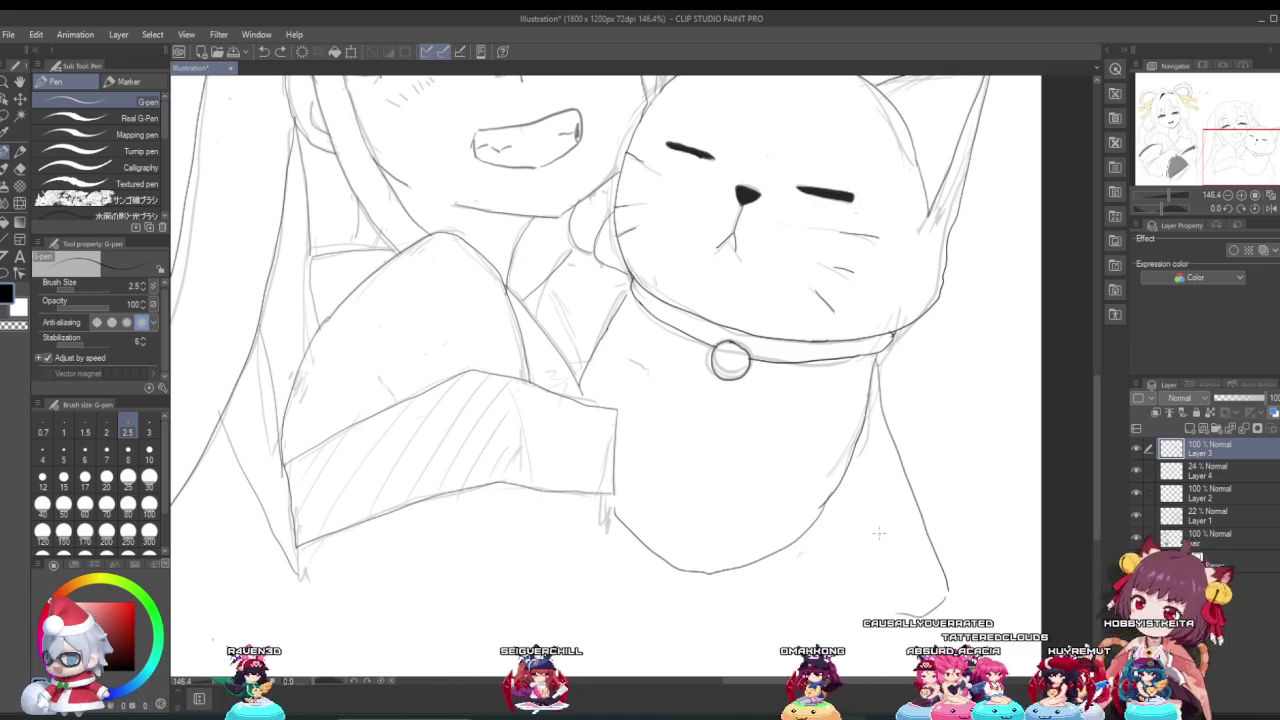
pyautogui.hotkey('ctrl', 'z')
pyautogui.hotkey('ctrl', 'z')
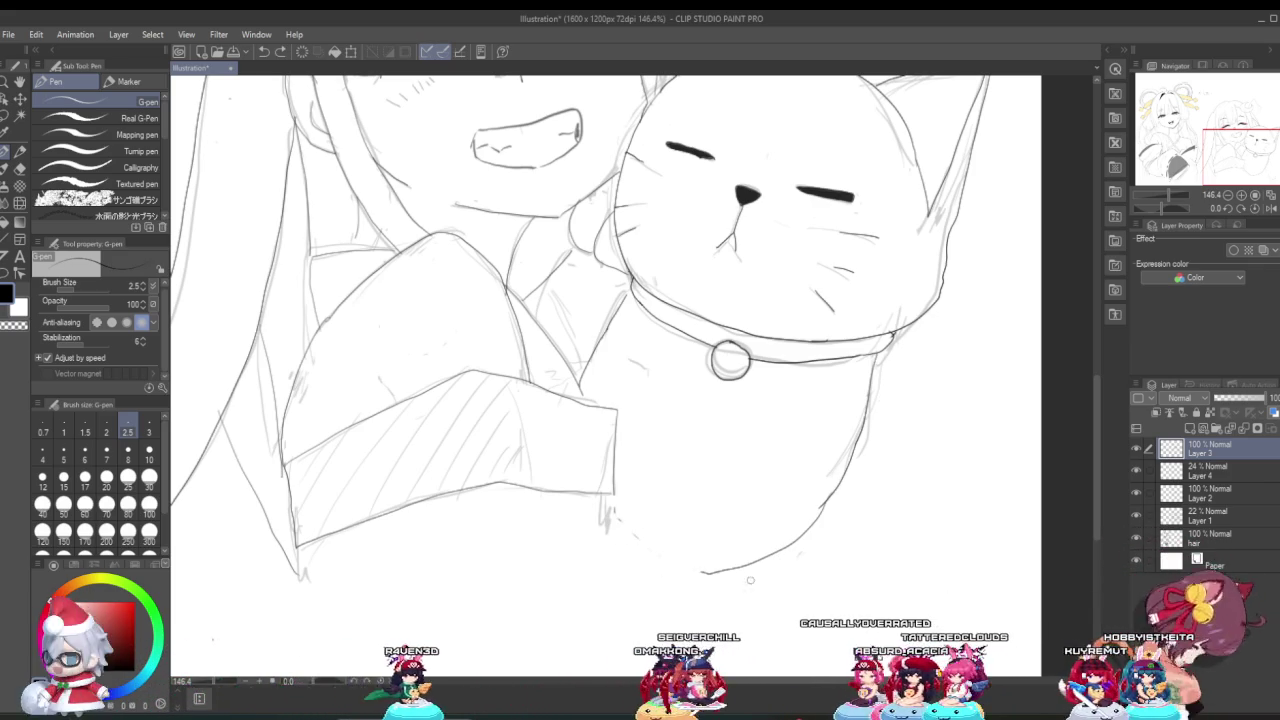
pyautogui.hotkey('ctrl', 'z')
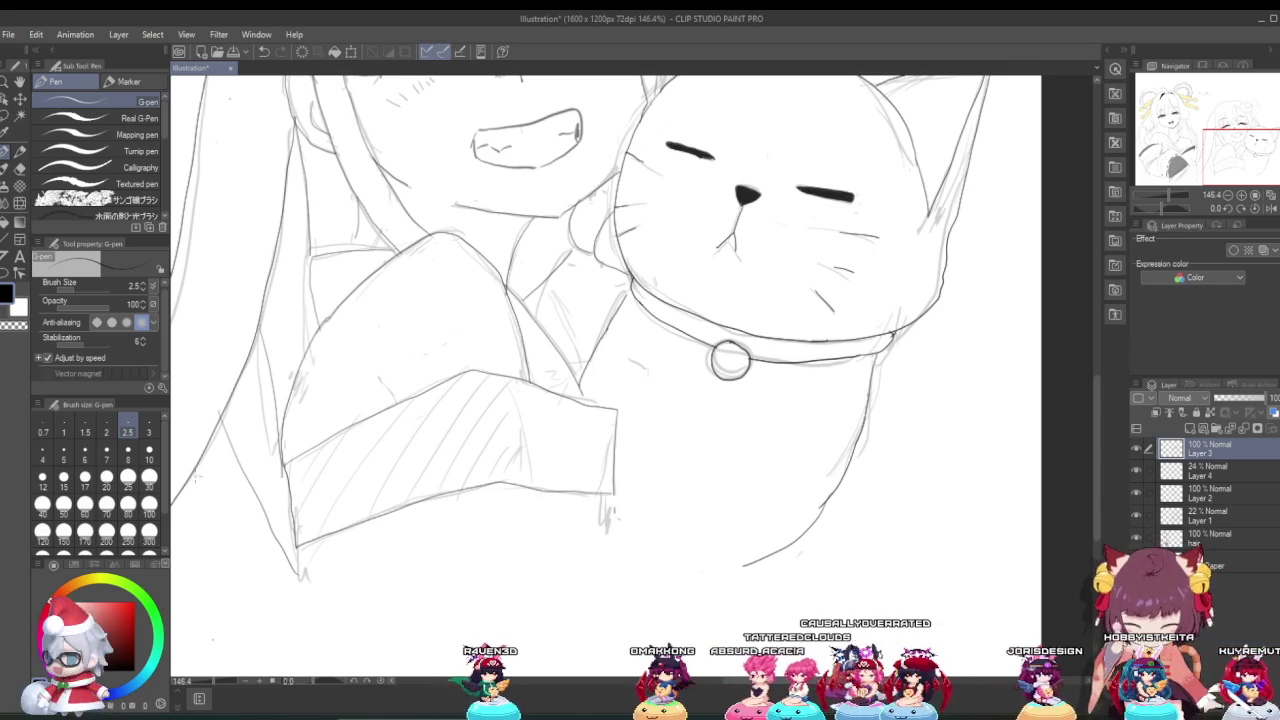
pyautogui.scroll(-2, 504, 489)
pyautogui.scroll(-2, 504, 489)
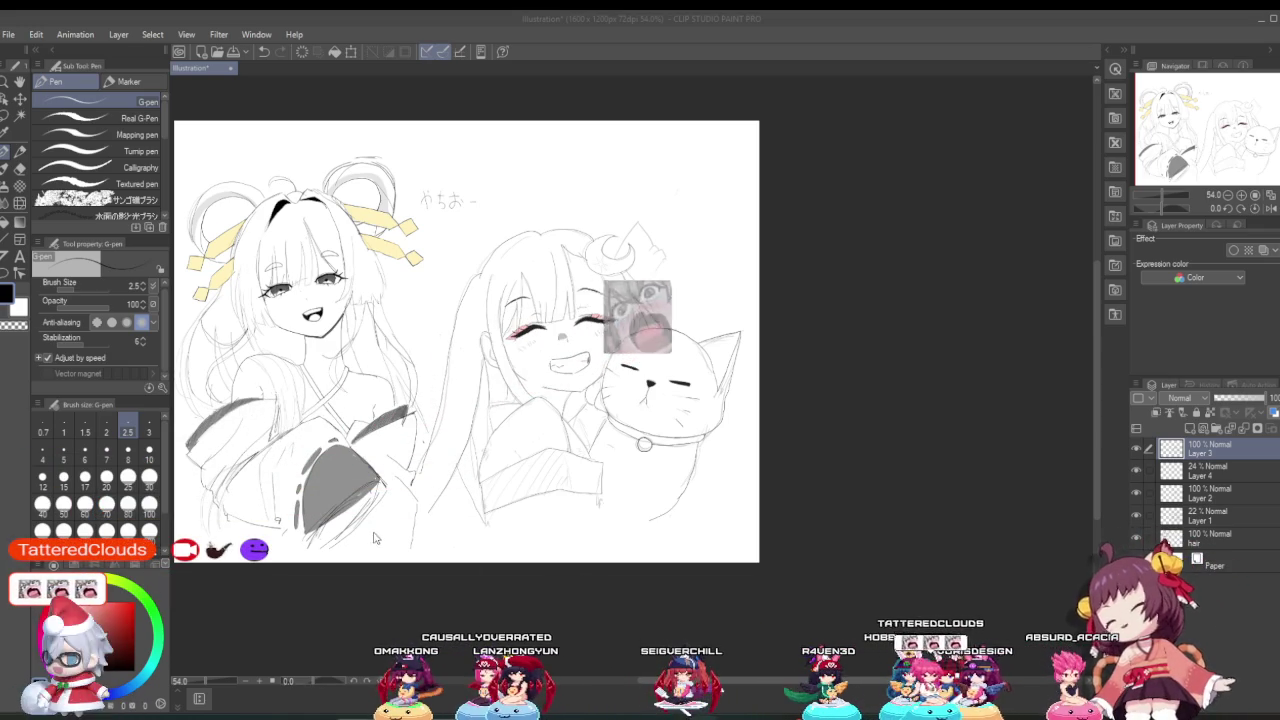
pyautogui.scroll(1, 450, 520)
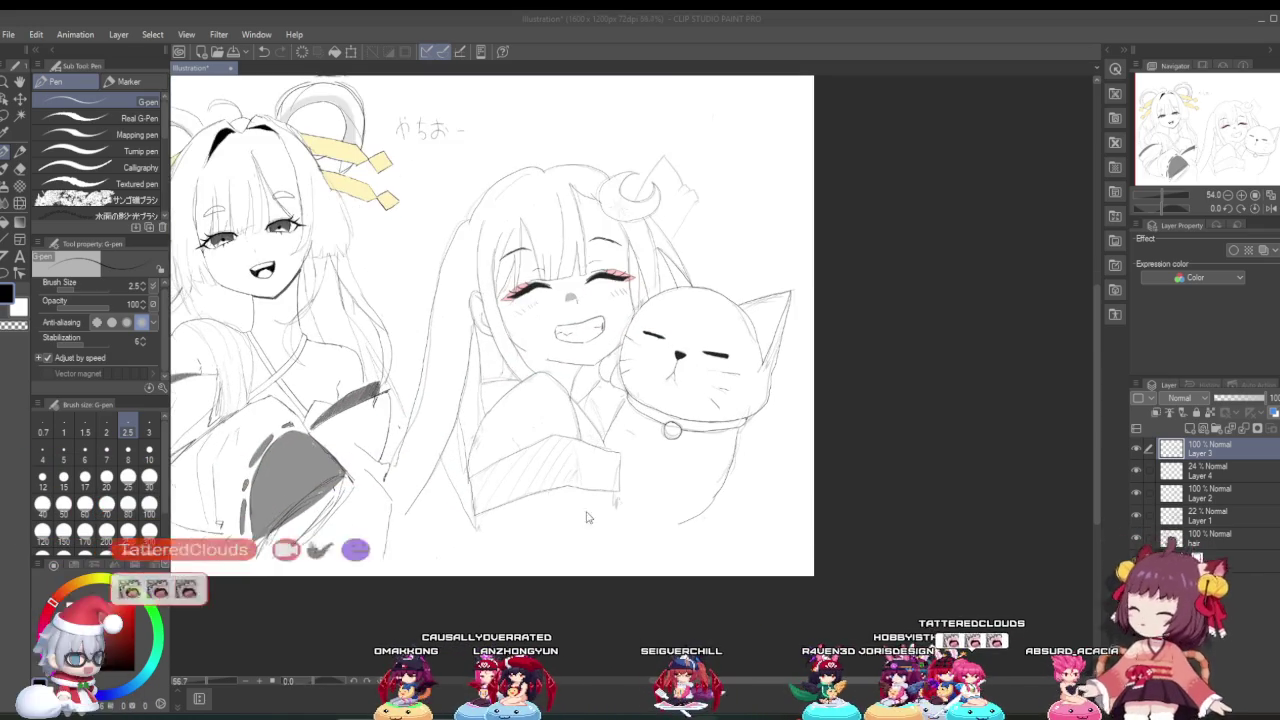
pyautogui.scroll(2, 586, 520)
pyautogui.scroll(2, 677, 534)
pyautogui.scroll(1, 705, 527)
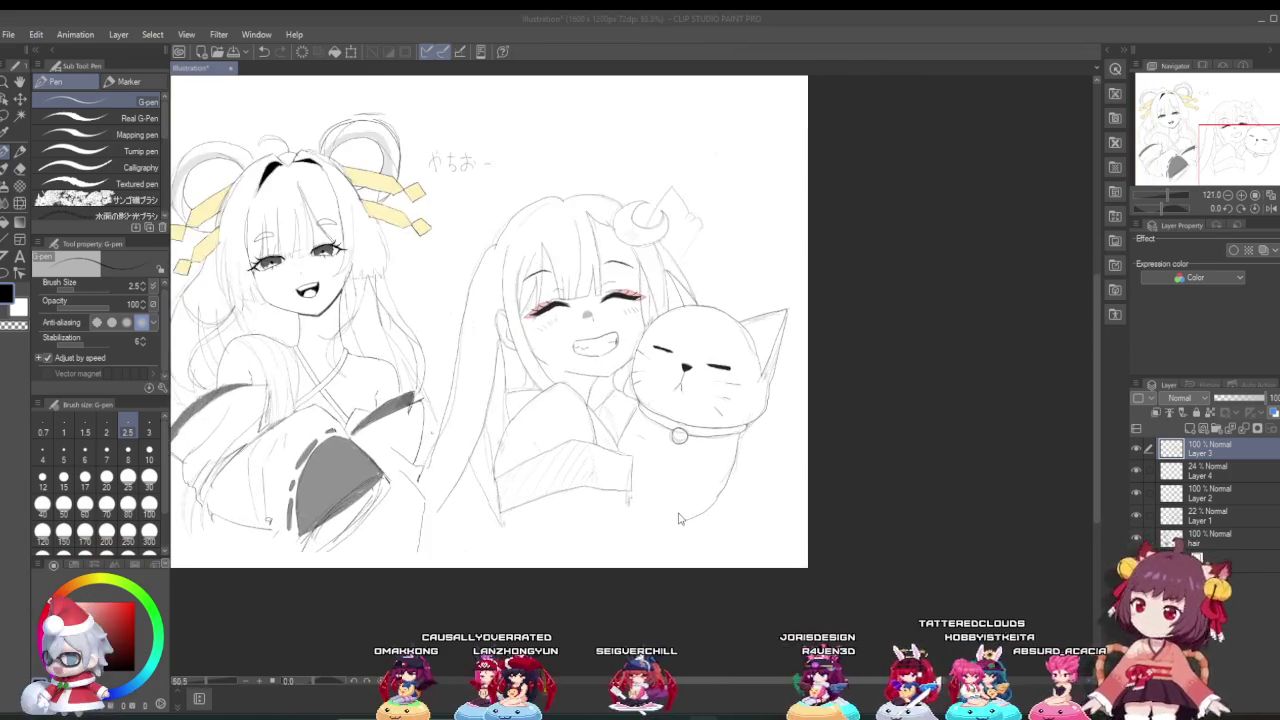
pyautogui.scroll(2, 705, 527)
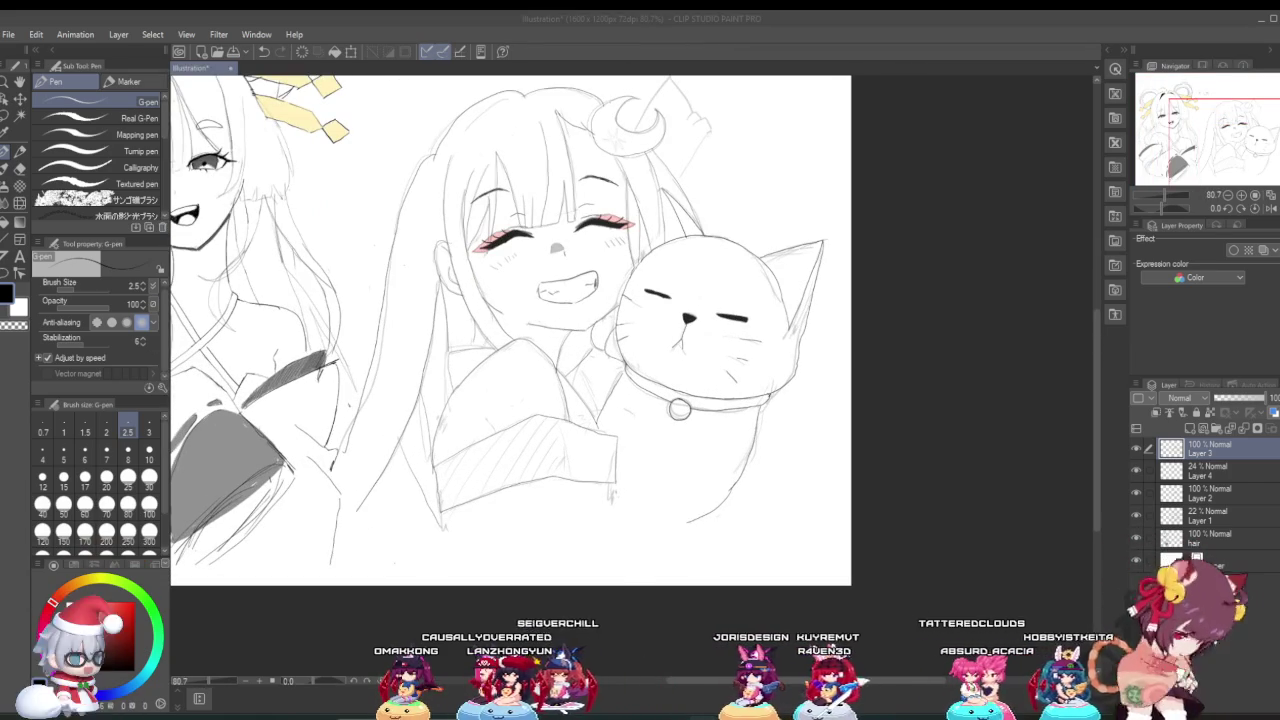
pyautogui.click(20, 168)
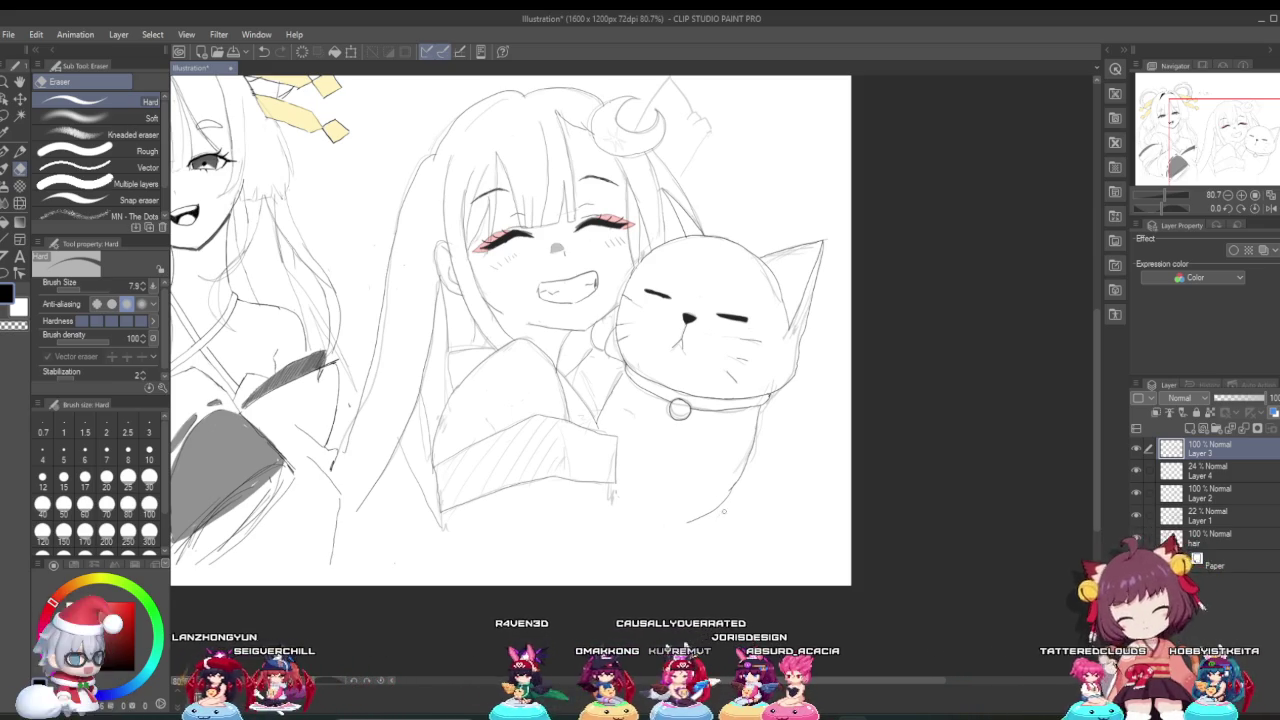
pyautogui.click(7, 151)
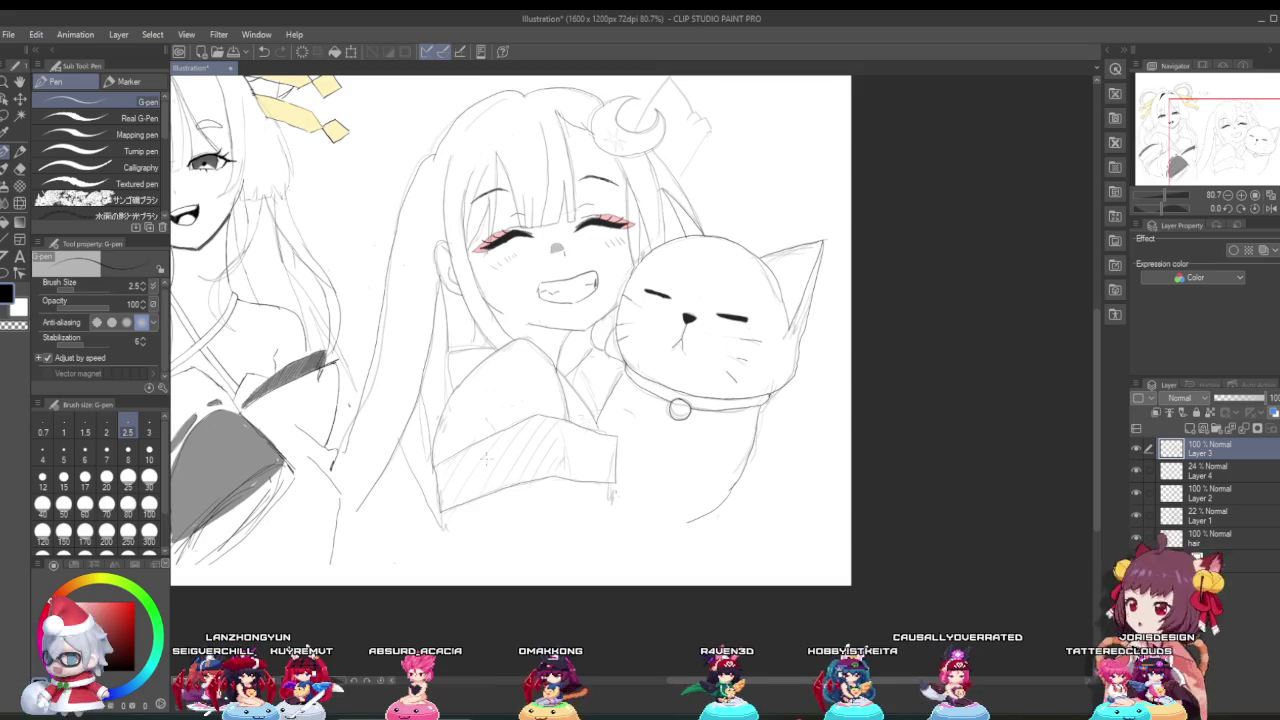
pyautogui.scroll(-5, 460, 450)
pyautogui.scroll(2, 430, 420)
pyautogui.scroll(1, 400, 390)
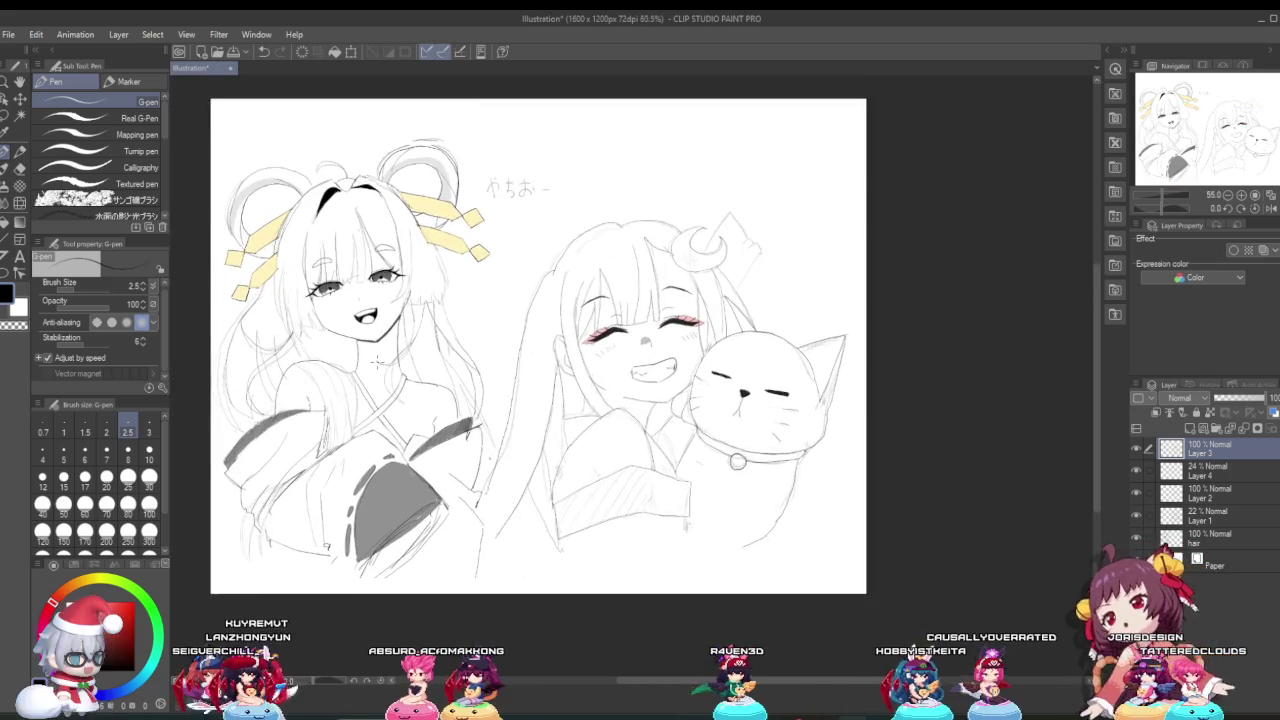
pyautogui.scroll(1, 376, 362)
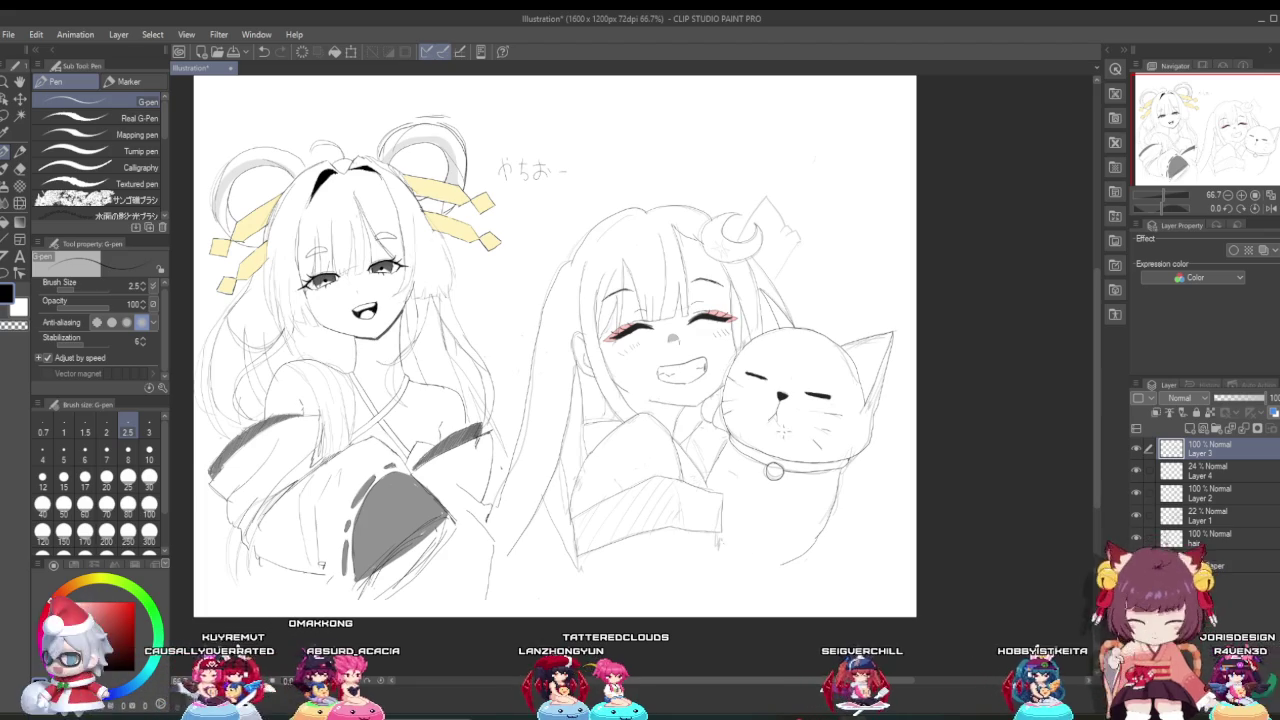
# Step: Zoom in close on the cat's collar bell for its slit detail, then zoom back out
pyautogui.scroll(1, 713, 366)
pyautogui.scroll(-2, 713, 366)
pyautogui.scroll(2, 713, 366)
pyautogui.scroll(2, 713, 366)
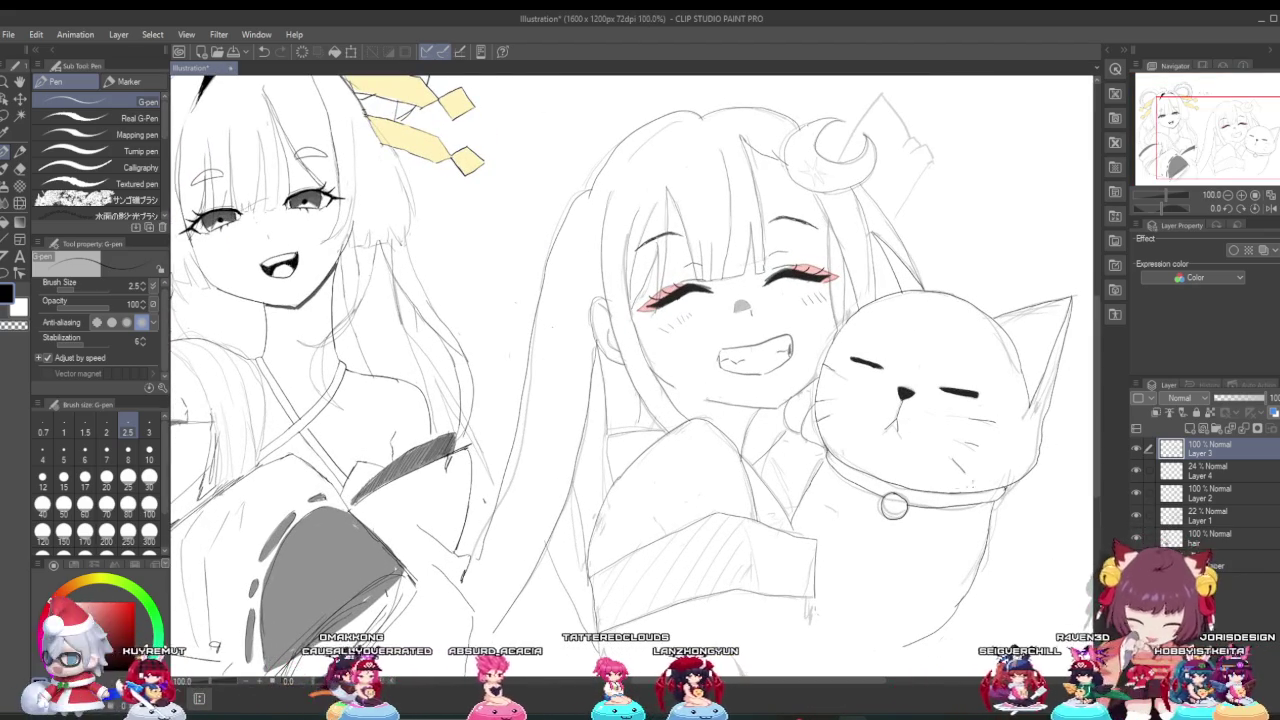
pyautogui.scroll(1, 634, 396)
pyautogui.scroll(1, 634, 396)
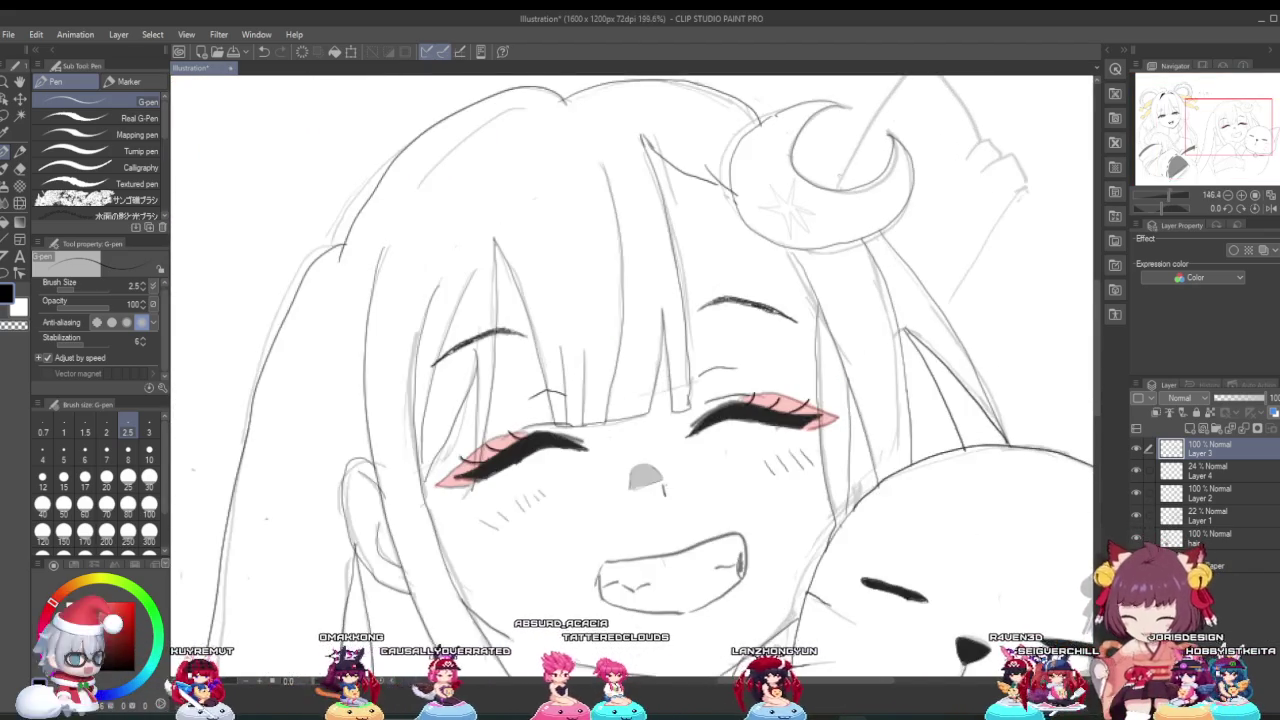
pyautogui.scroll(1, 805, 228)
pyautogui.scroll(2, 636, 222)
pyautogui.scroll(3, 636, 222)
pyautogui.scroll(2, 636, 222)
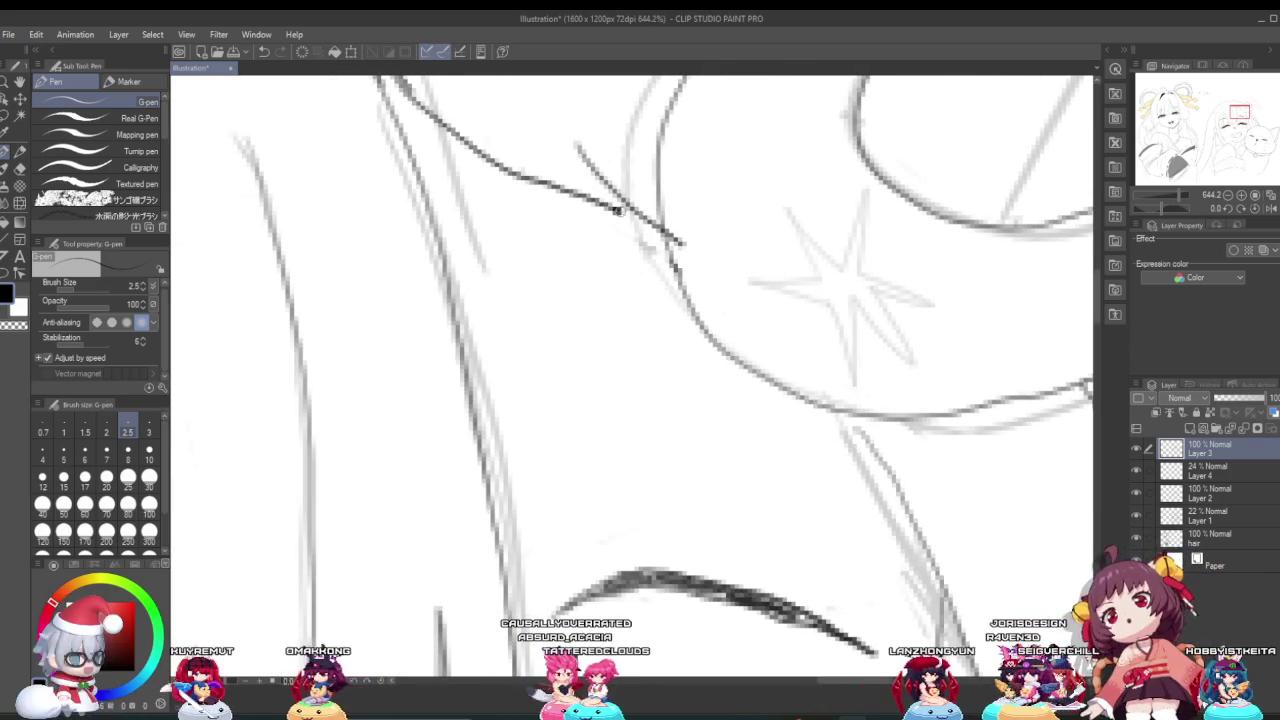
pyautogui.scroll(-2, 643, 236)
pyautogui.scroll(-2, 660, 240)
pyautogui.scroll(-2, 690, 246)
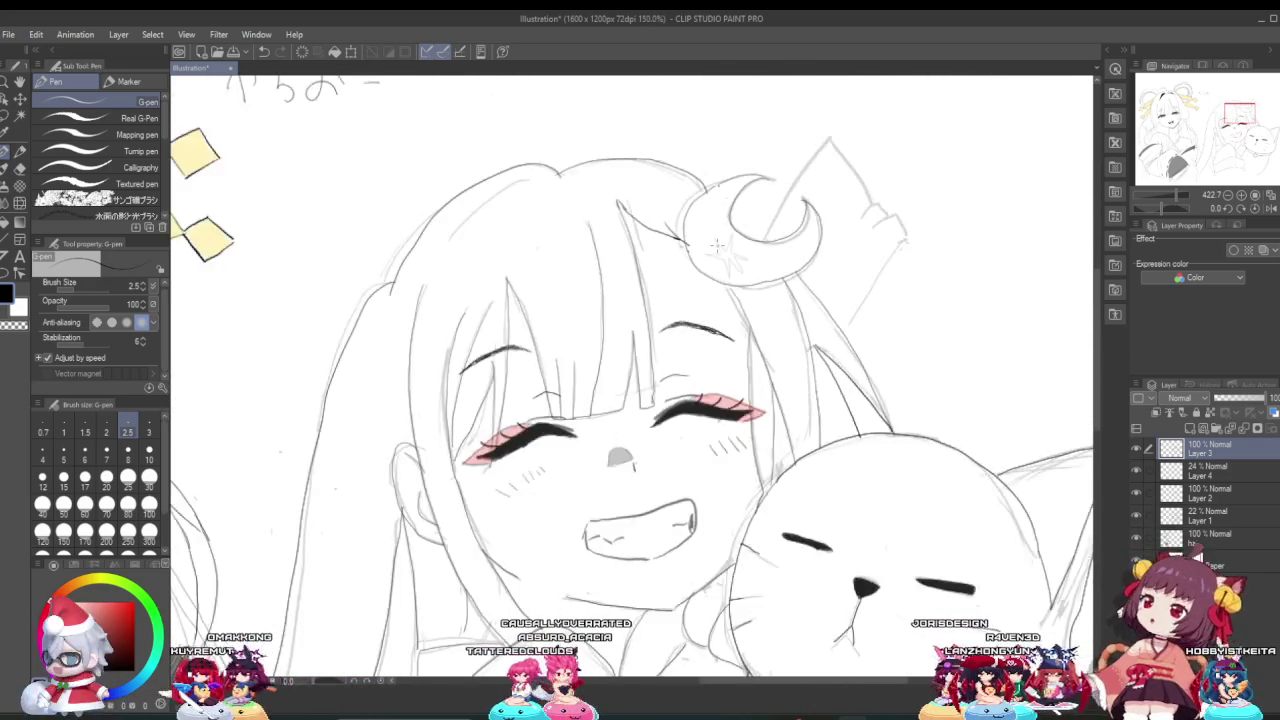
pyautogui.scroll(-1, 728, 254)
pyautogui.scroll(-1, 728, 254)
pyautogui.scroll(1, 730, 248)
pyautogui.scroll(1, 732, 245)
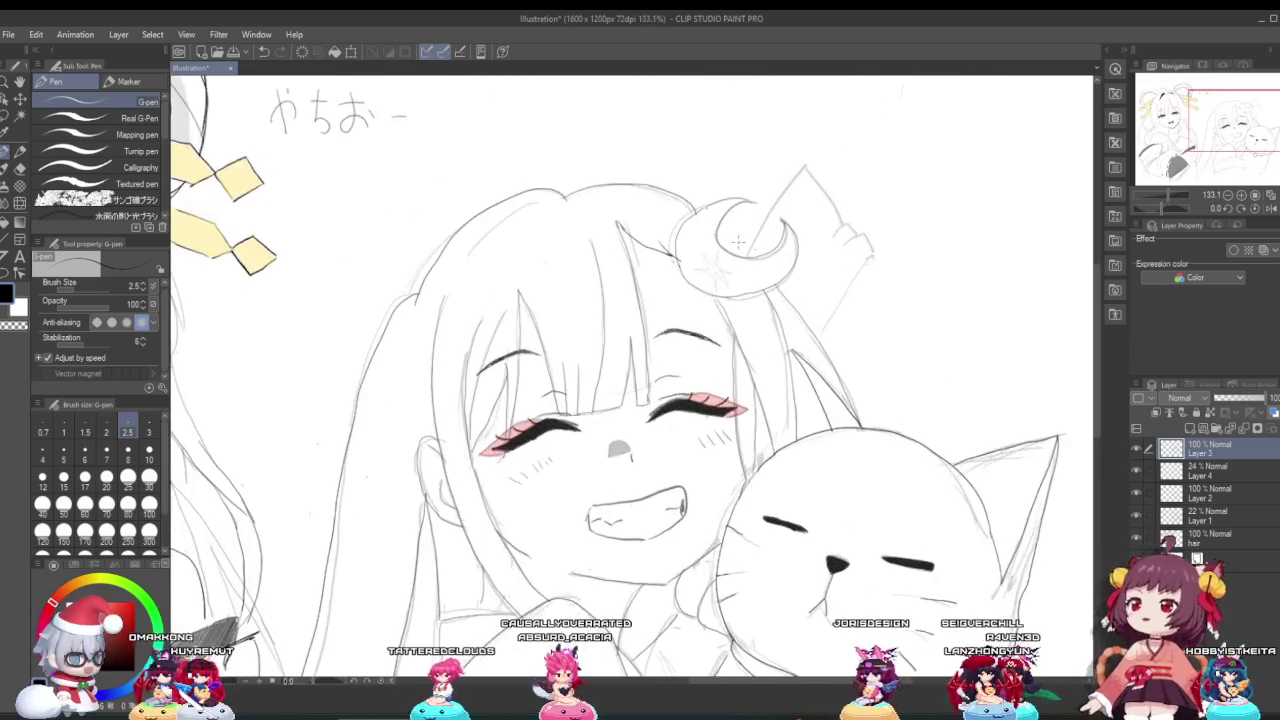
pyautogui.scroll(-2, 735, 240)
pyautogui.scroll(2, 782, 496)
pyautogui.scroll(1, 782, 496)
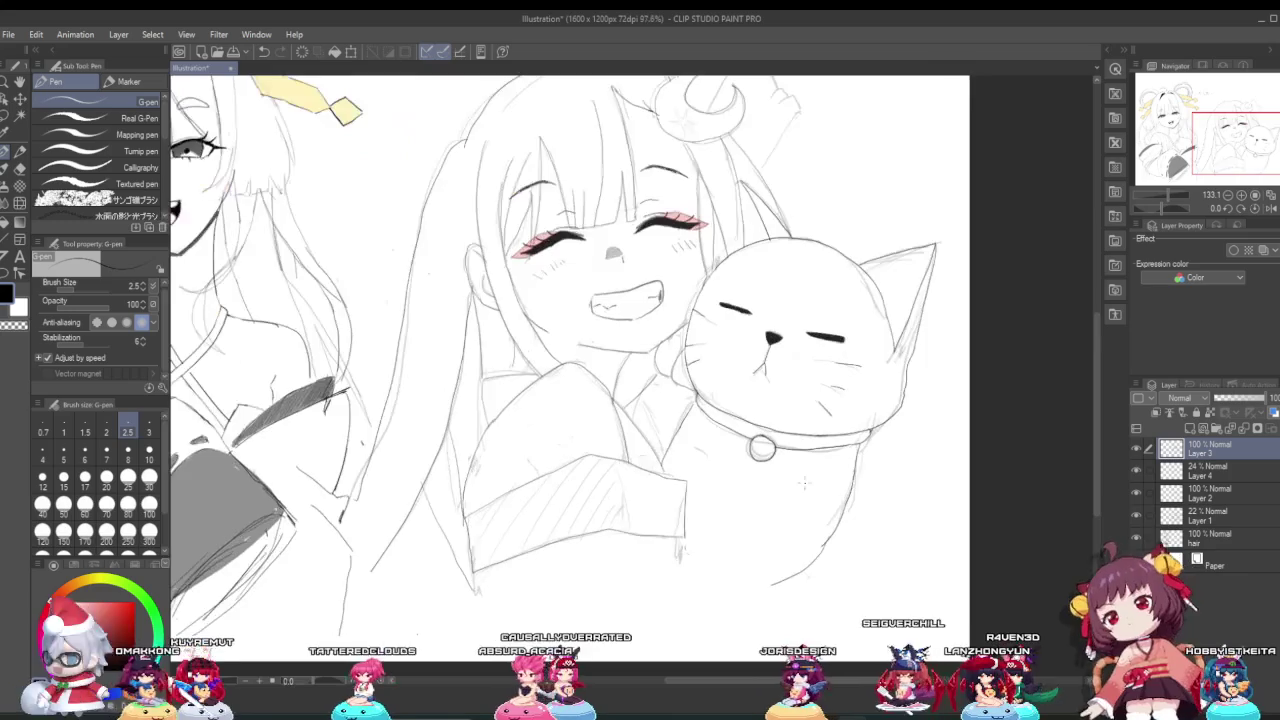
pyautogui.scroll(2, 790, 475)
pyautogui.scroll(1, 793, 470)
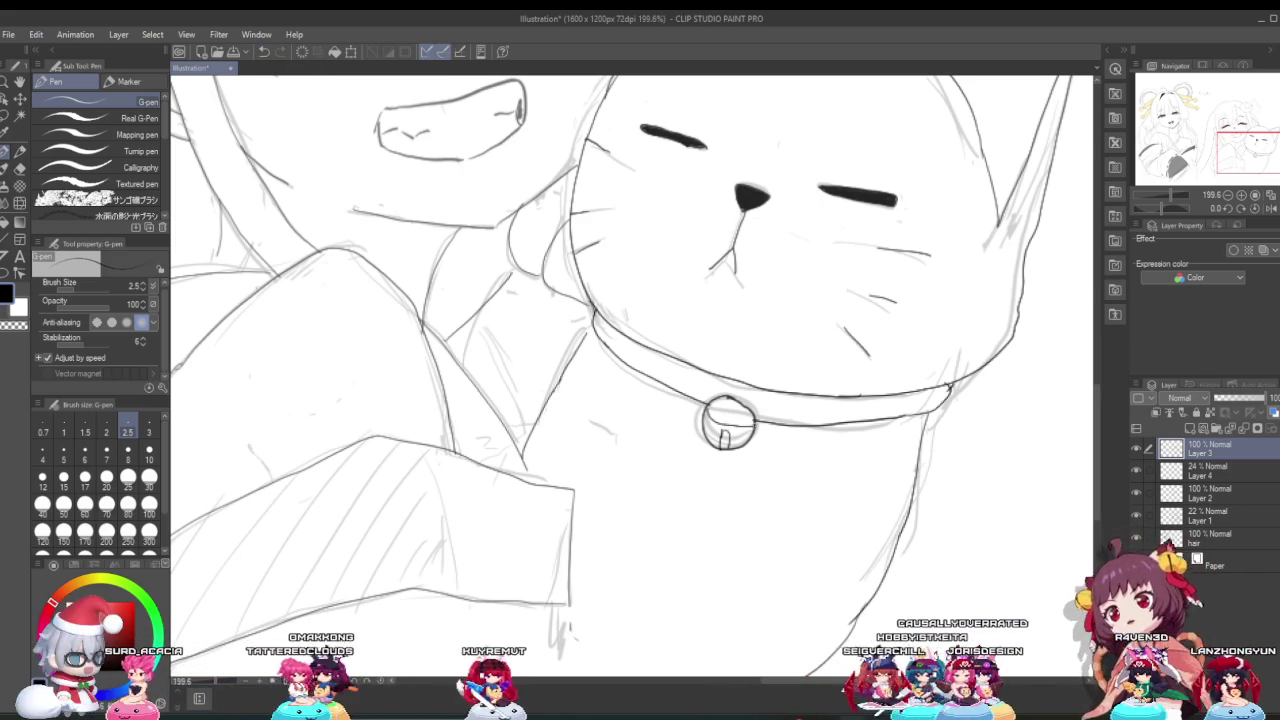
pyautogui.scroll(-4, 767, 395)
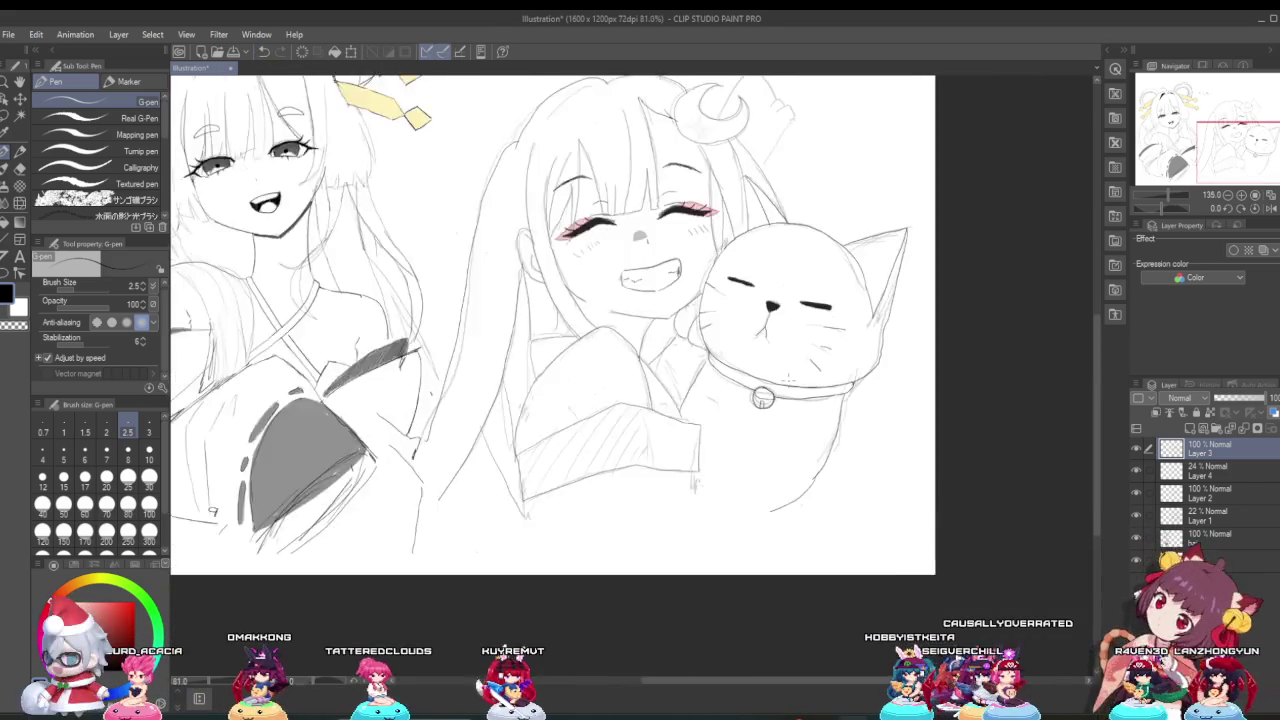
pyautogui.scroll(-1, 767, 395)
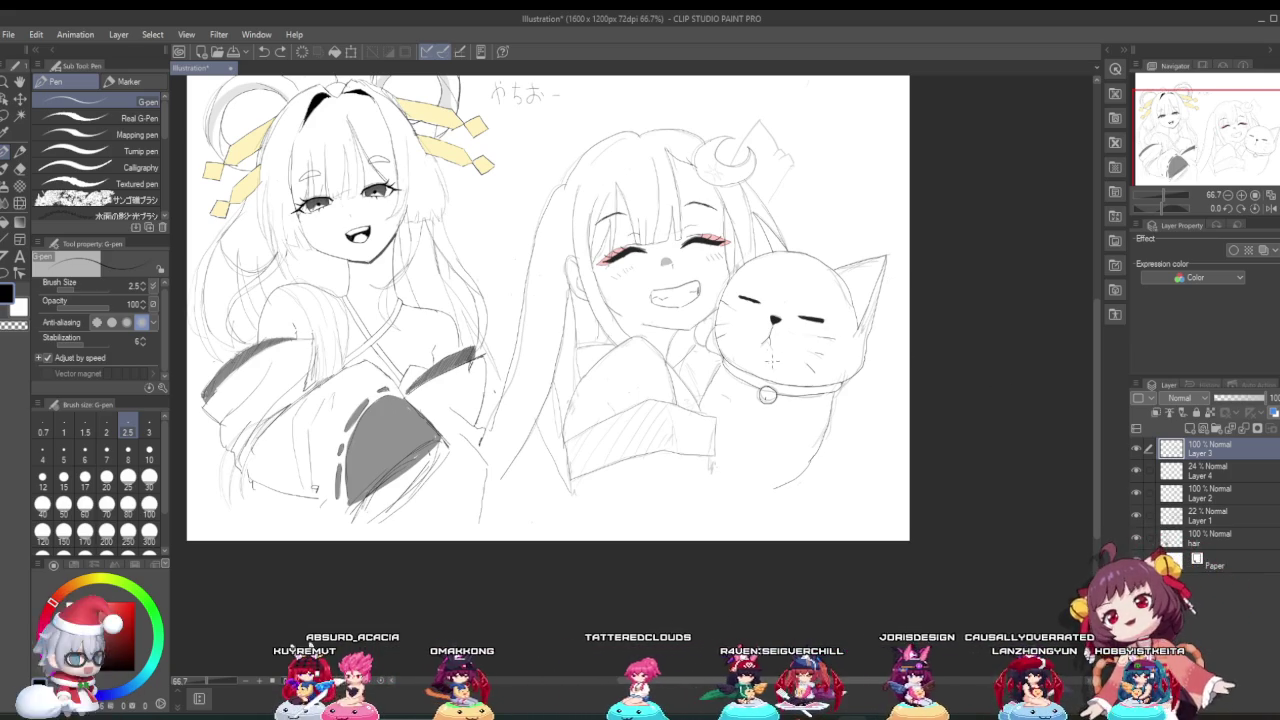
pyautogui.scroll(1, 762, 326)
pyautogui.scroll(1, 762, 326)
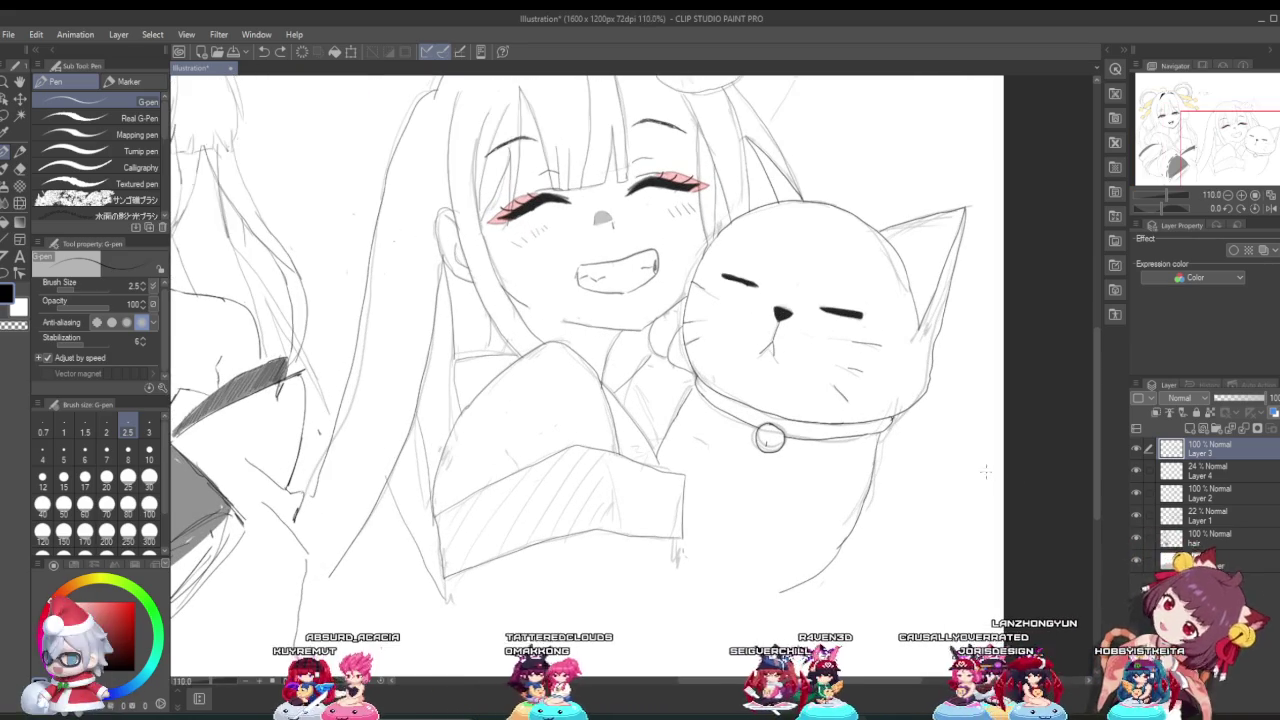
# Step: Switch to Layer 4 with yellow as the colour and zoom in on the moon ornament
pyautogui.click(1215, 474)
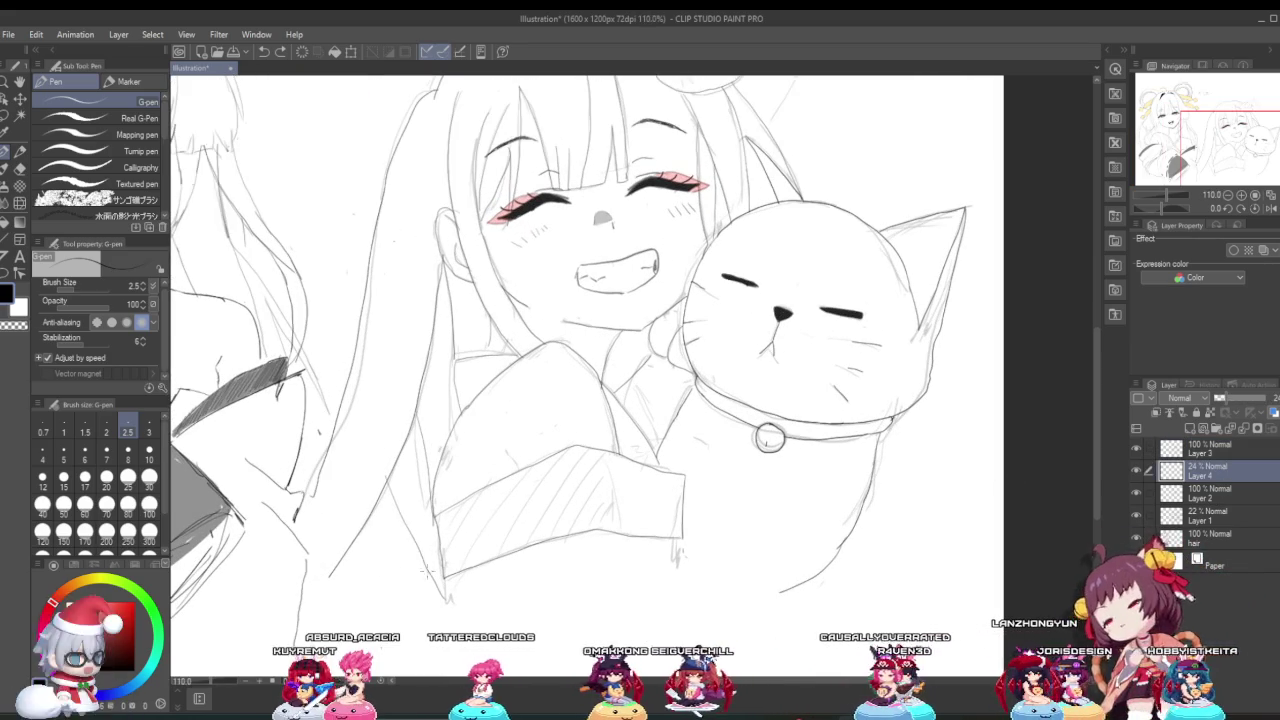
pyautogui.click(99, 592)
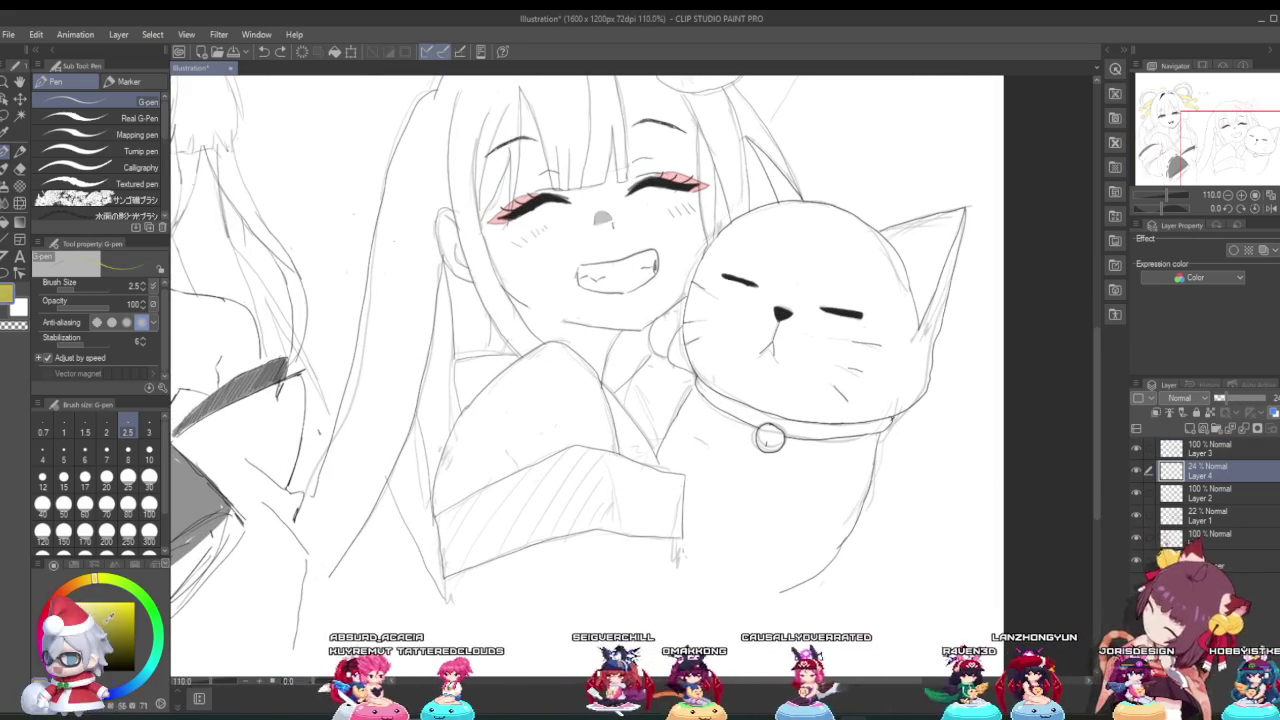
pyautogui.scroll(-2, 541, 393)
pyautogui.scroll(-2, 541, 393)
pyautogui.scroll(1, 541, 393)
pyautogui.scroll(2, 541, 393)
pyautogui.scroll(2, 682, 250)
pyautogui.scroll(2, 682, 250)
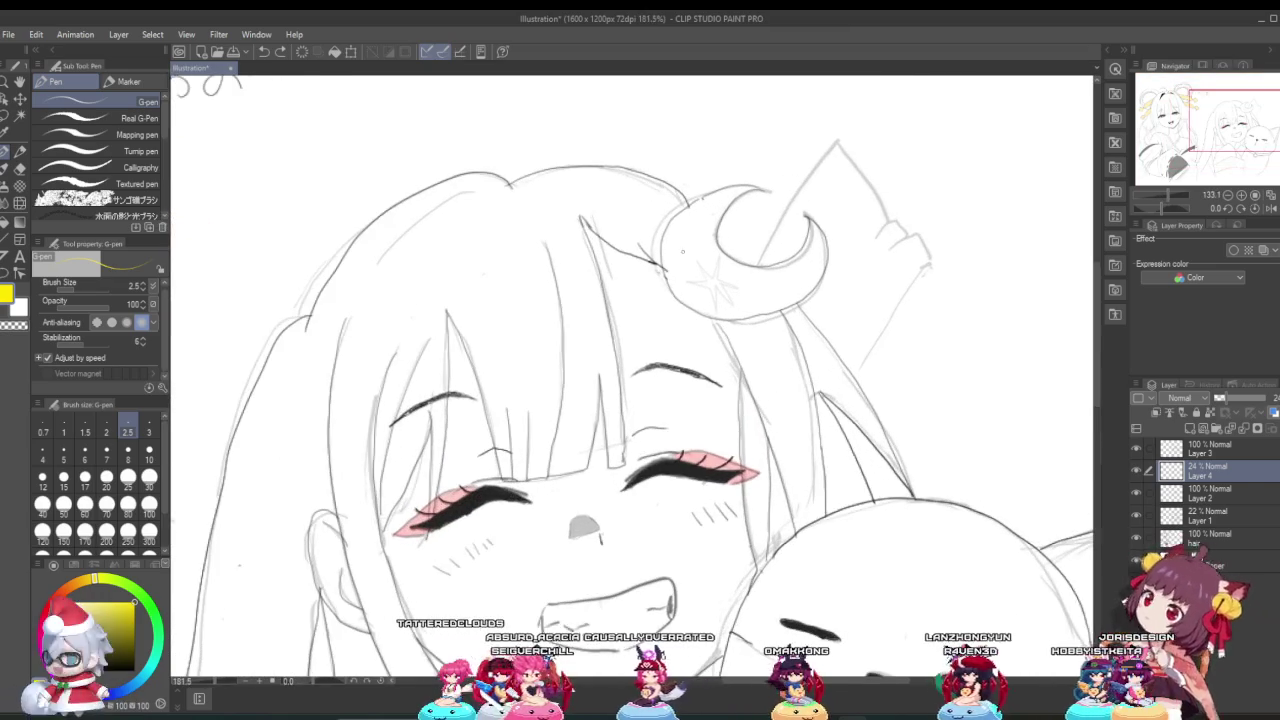
# Step: Set the G-pen brush size from 2.5 to 2.8 while framing the moon ornament
pyautogui.click(72, 291)
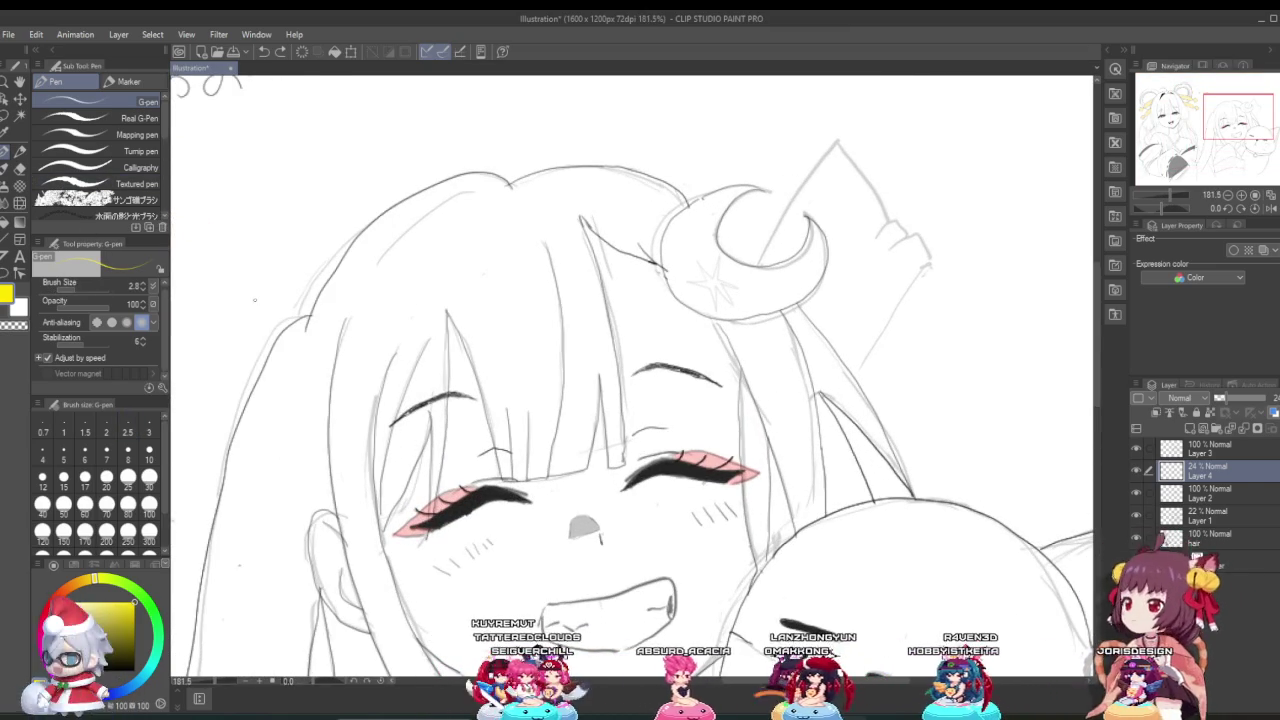
pyautogui.scroll(1, 658, 268)
pyautogui.scroll(1, 658, 268)
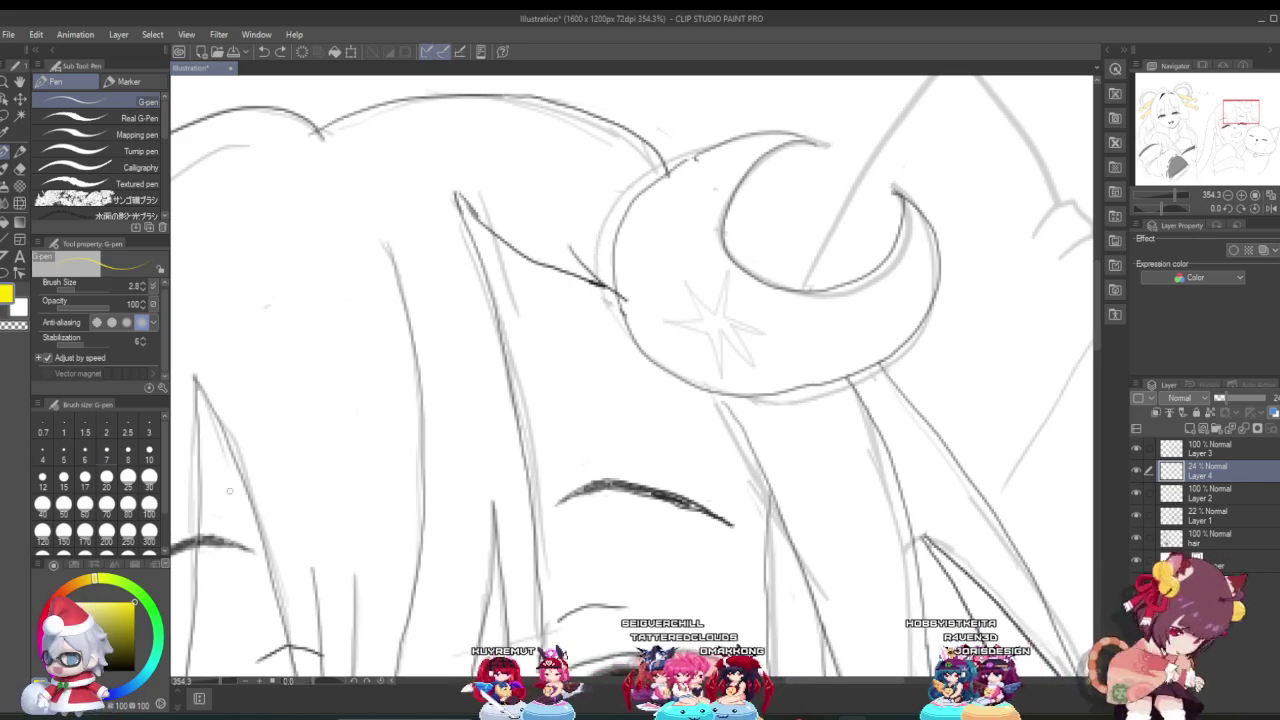
pyautogui.scroll(-1, 587, 543)
pyautogui.scroll(-1, 640, 460)
pyautogui.scroll(-1, 700, 370)
pyautogui.scroll(2, 765, 276)
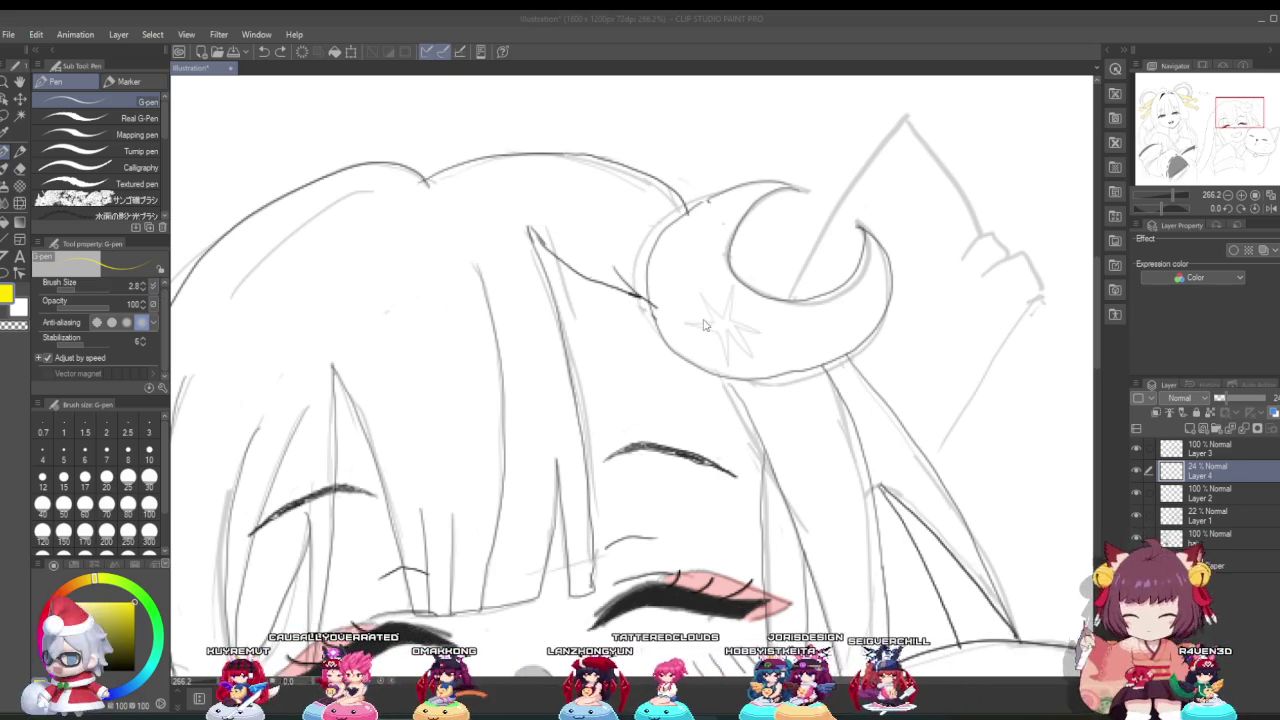
pyautogui.scroll(2, 756, 326)
pyautogui.scroll(-4, 756, 326)
pyautogui.scroll(3, 534, 334)
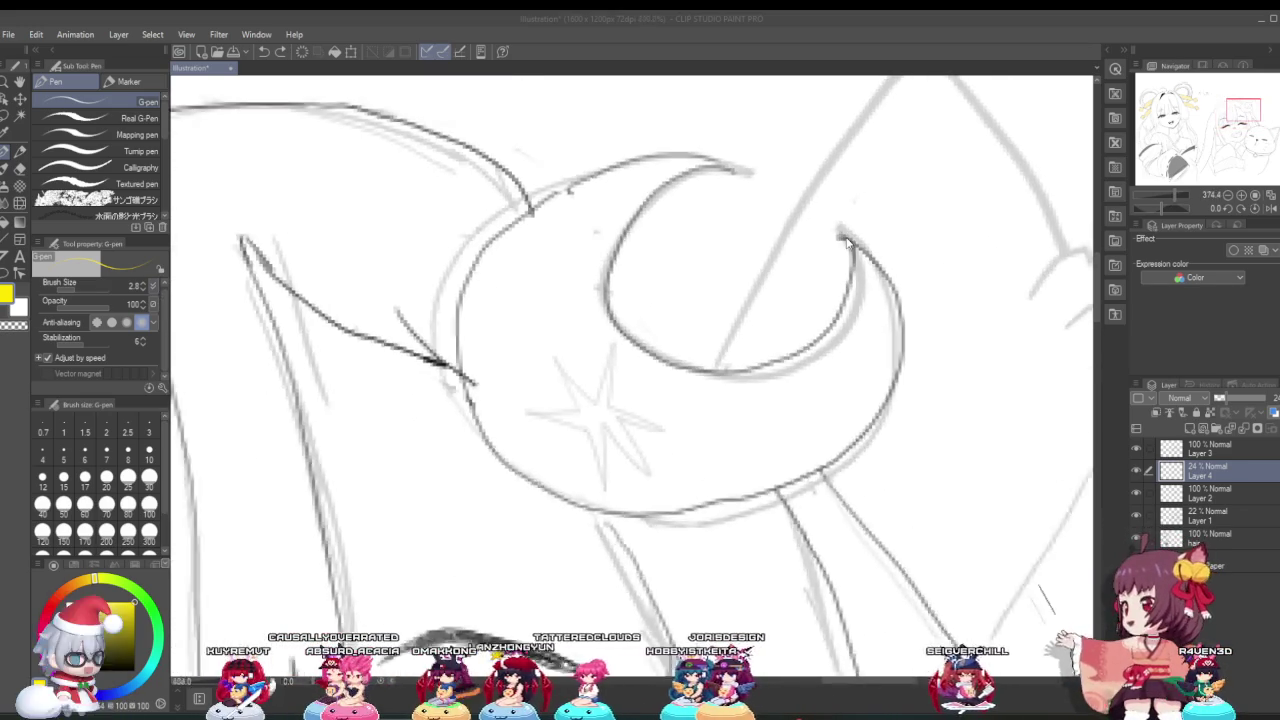
pyautogui.scroll(2, 534, 334)
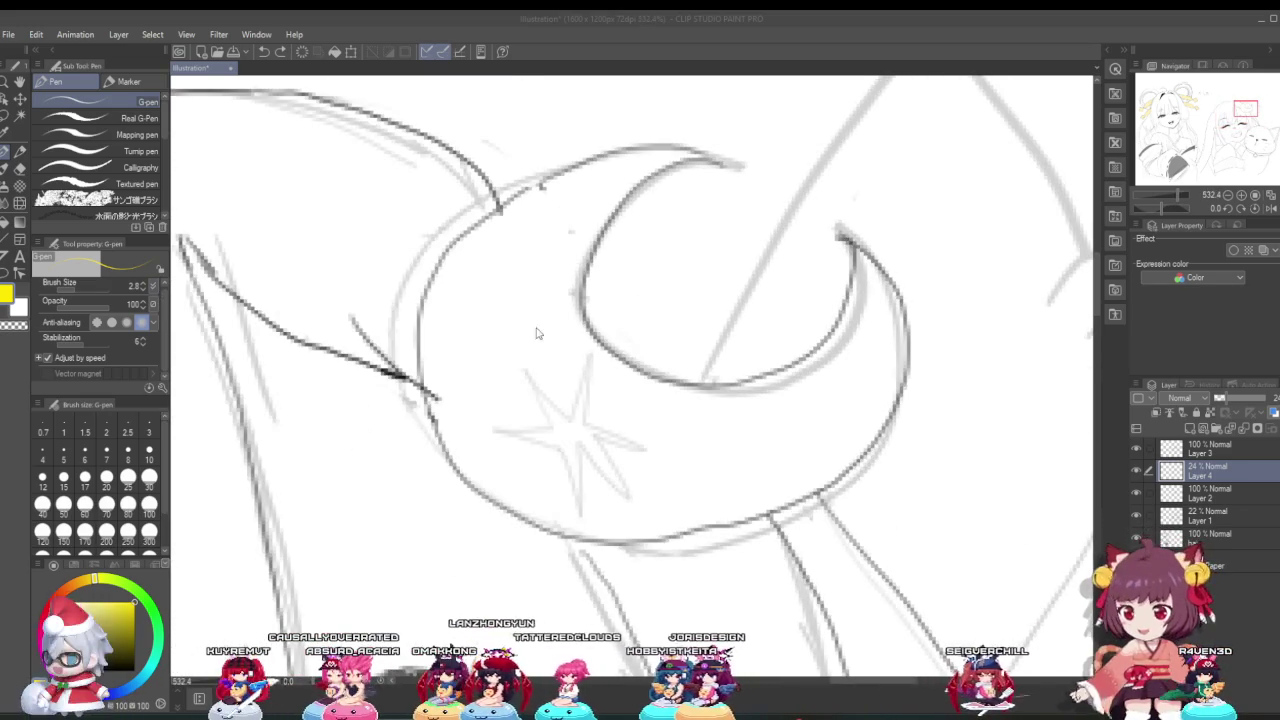
# Step: At brush size 7.9, fill the crescent moon's edges, right horn and lower band yellow
pyautogui.click(80, 288)
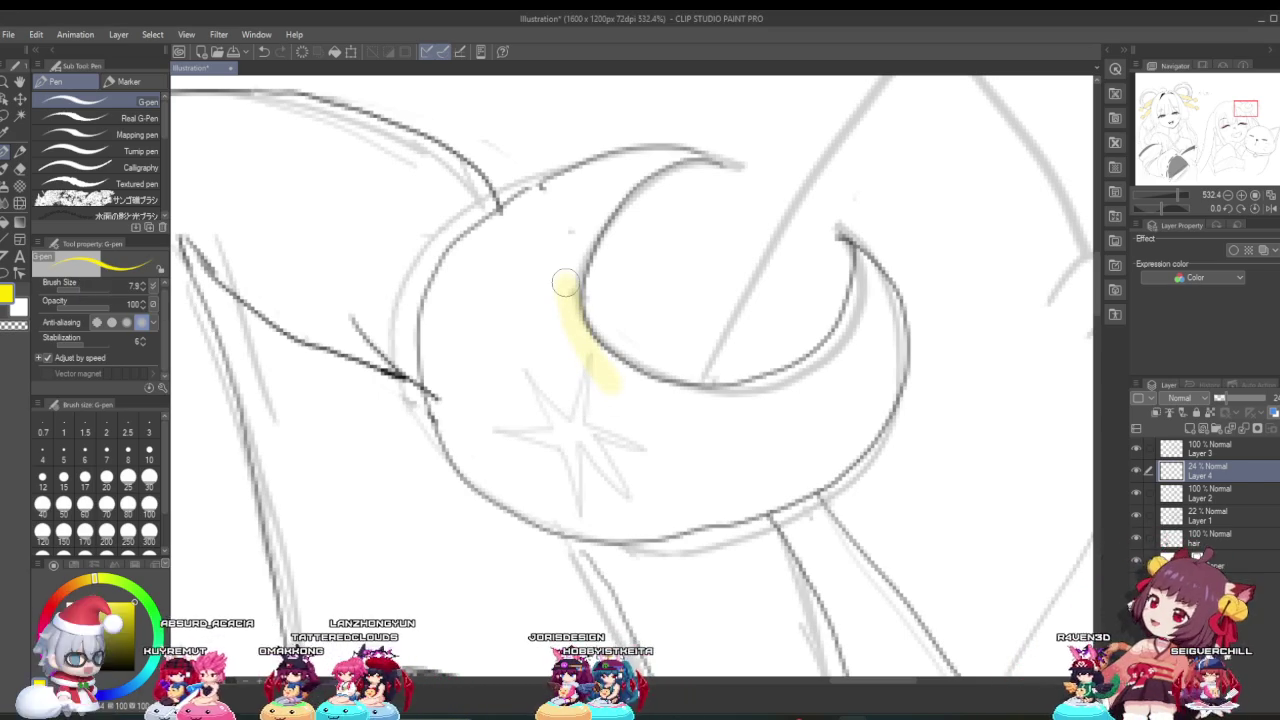
pyautogui.moveTo(568, 356); pyautogui.dragTo(597, 218)
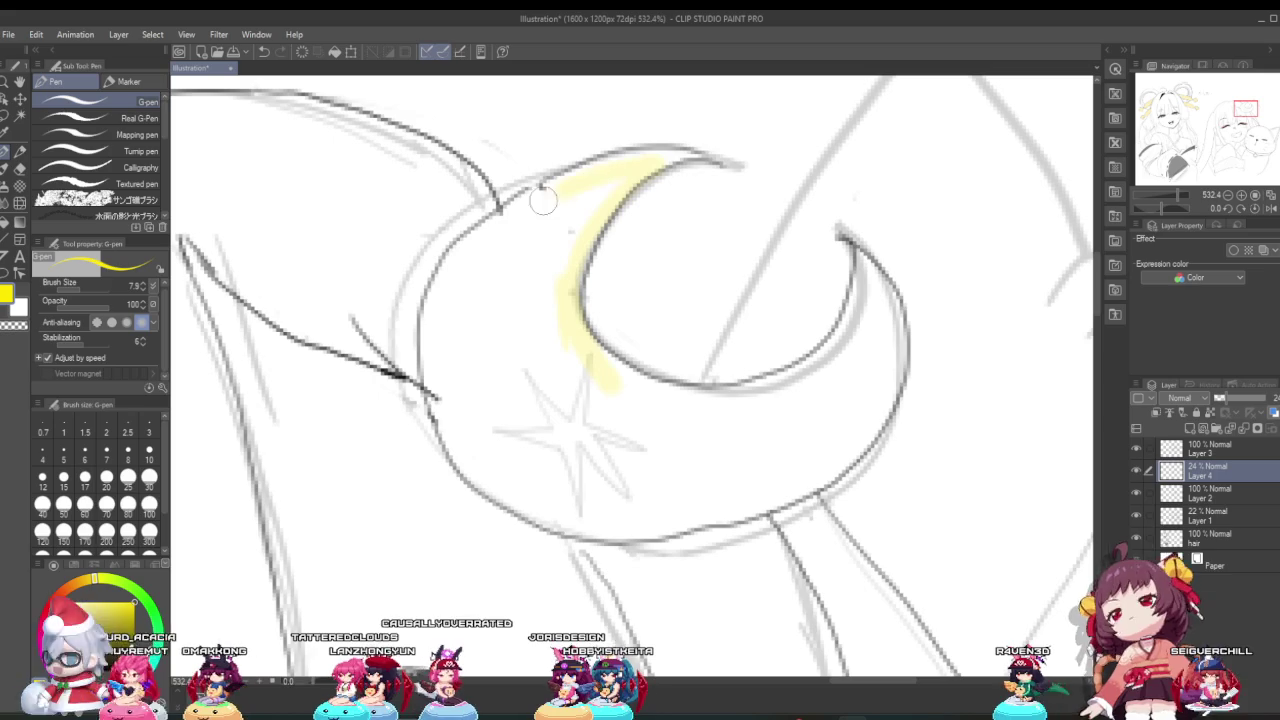
pyautogui.moveTo(441, 317); pyautogui.dragTo(575, 522)
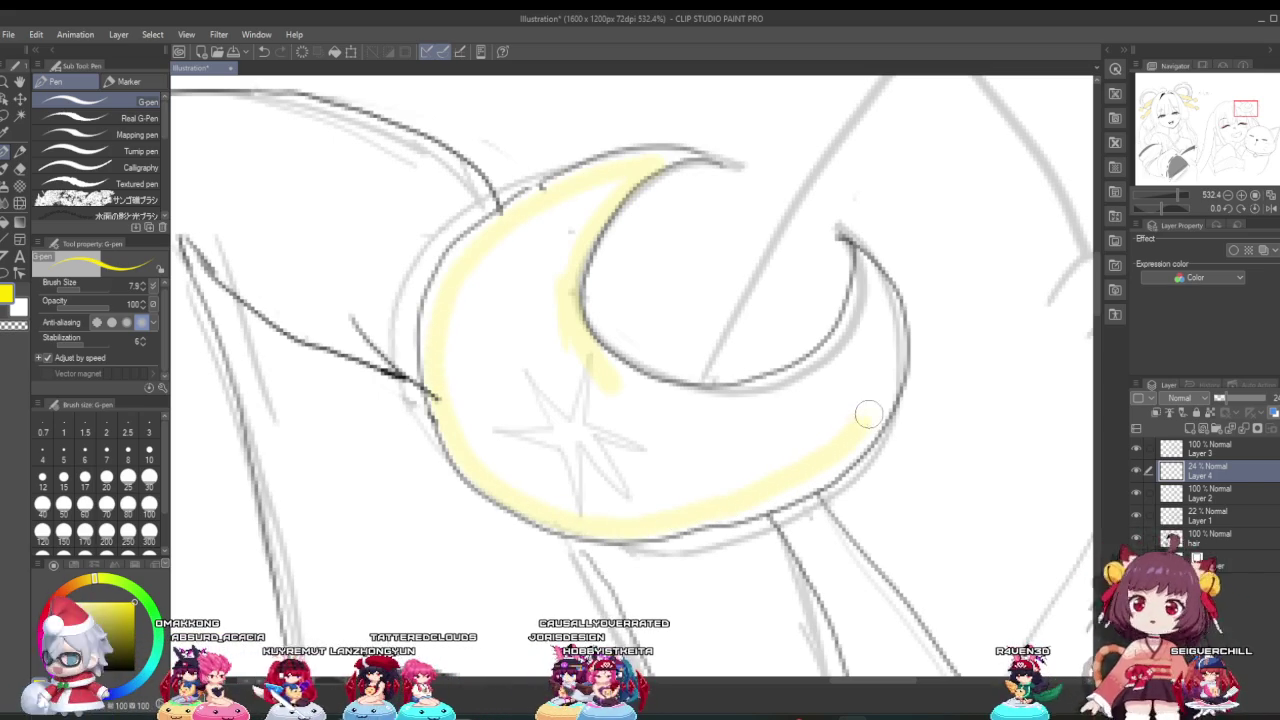
pyautogui.moveTo(897, 326); pyautogui.dragTo(855, 245)
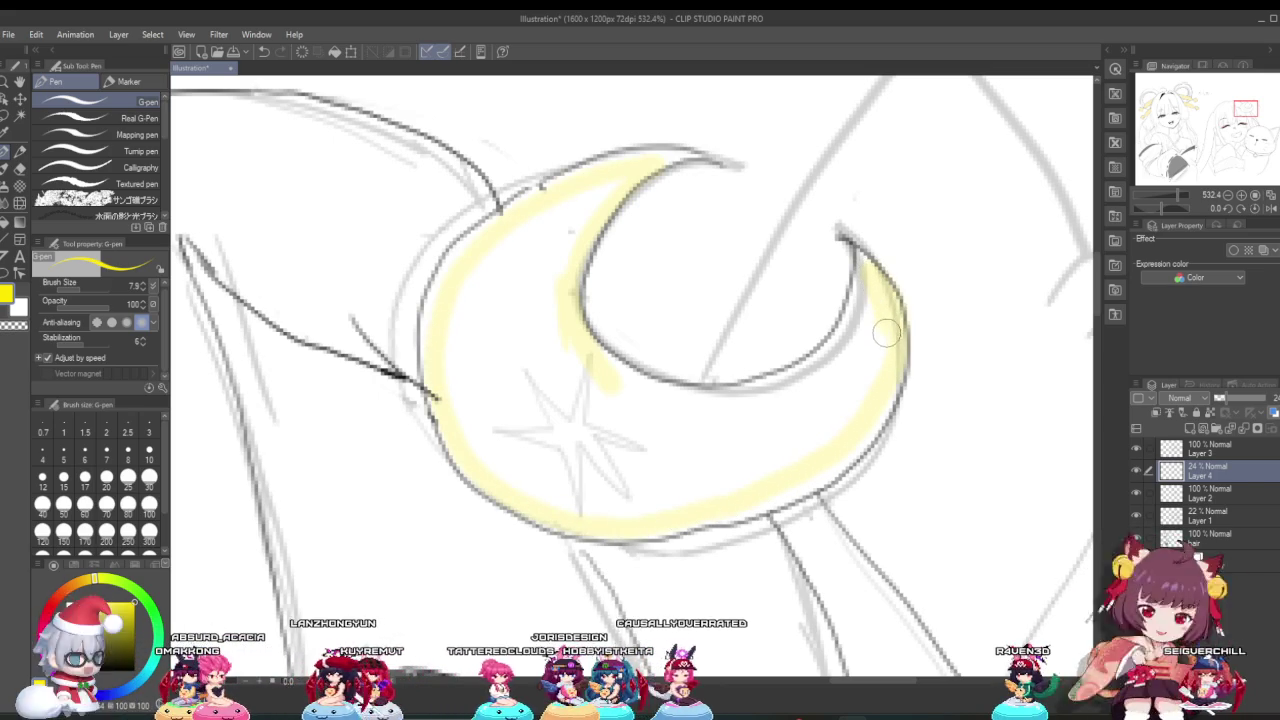
pyautogui.moveTo(879, 374)
pyautogui.mouseDown()
pyautogui.moveTo(500, 475)
pyautogui.moveTo(429, 337)
pyautogui.moveTo(486, 214)
pyautogui.moveTo(523, 200)
pyautogui.moveTo(480, 283)
pyautogui.moveTo(503, 251)
pyautogui.moveTo(508, 320)
pyautogui.moveTo(531, 334)
pyautogui.moveTo(603, 186)
pyautogui.moveTo(543, 220)
pyautogui.moveTo(486, 314)
pyautogui.moveTo(503, 249)
pyautogui.moveTo(600, 177)
pyautogui.moveTo(660, 155)
pyautogui.moveTo(617, 163)
pyautogui.moveTo(544, 275)
pyautogui.mouseUp()
pyautogui.moveTo(499, 421)
pyautogui.mouseDown()
pyautogui.moveTo(491, 394)
pyautogui.moveTo(517, 360)
pyautogui.moveTo(579, 428)
pyautogui.mouseUp()
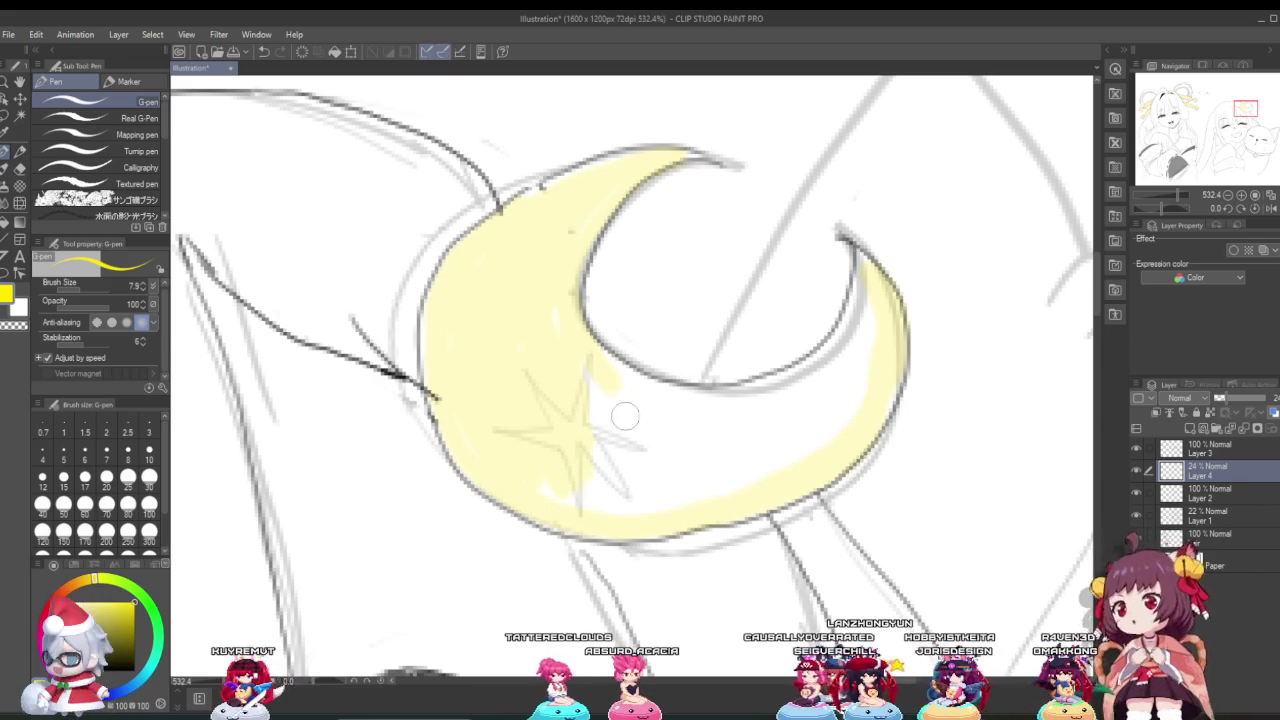
# Step: Fill the remaining yellow gaps along the moon's inner curve, removing both white highlight strokes
pyautogui.scroll(2, 587, 425)
pyautogui.scroll(-2, 554, 266)
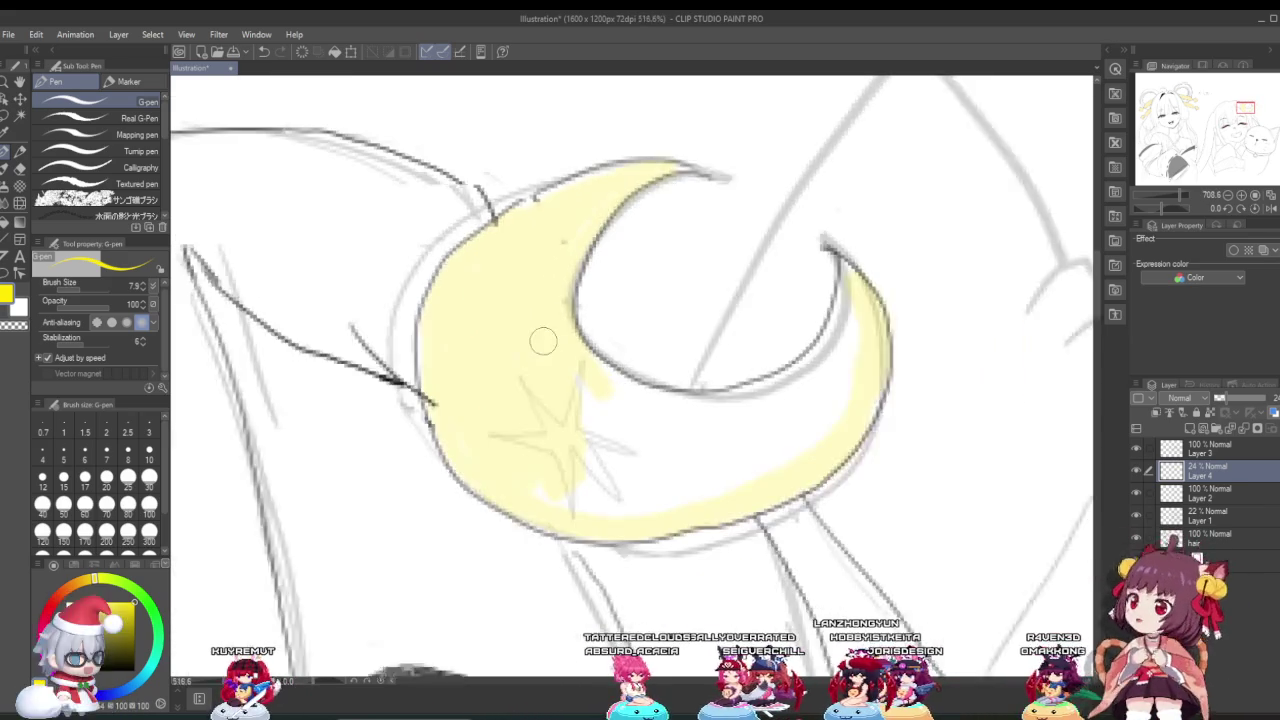
pyautogui.scroll(-1, 540, 340)
pyautogui.scroll(2, 560, 380)
pyautogui.scroll(-2, 580, 407)
pyautogui.scroll(2, 580, 407)
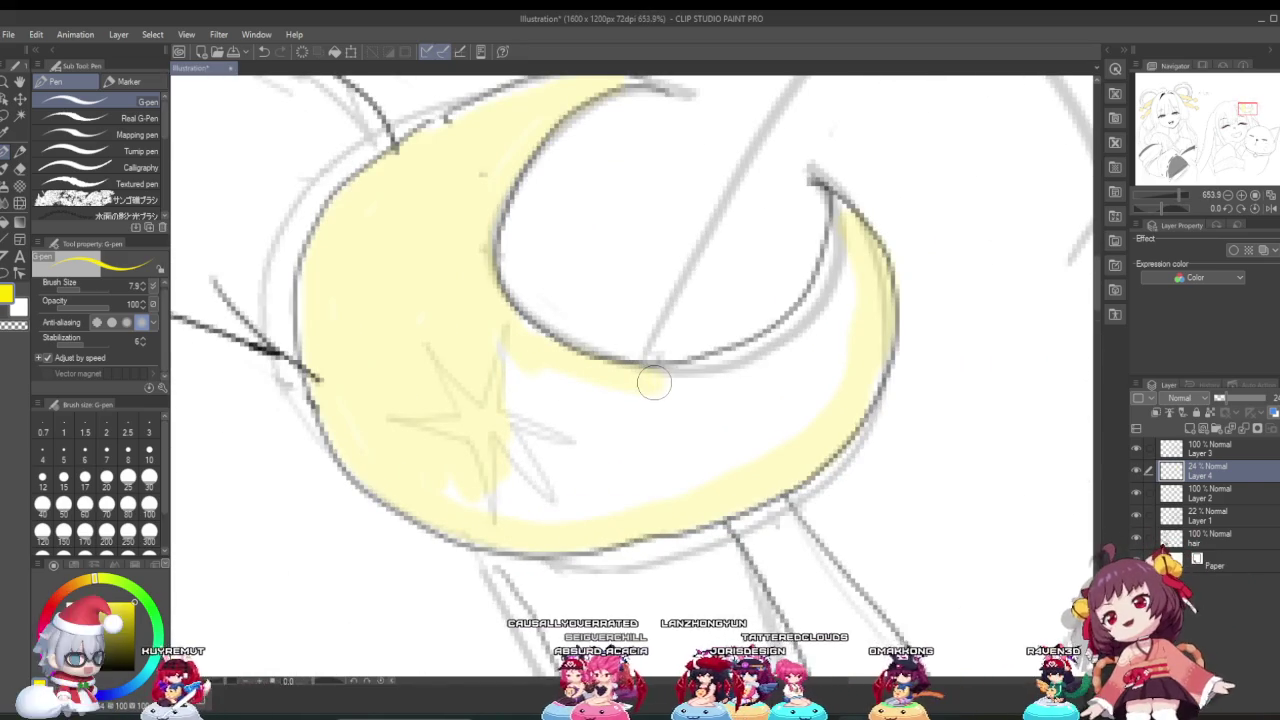
pyautogui.moveTo(655, 381); pyautogui.dragTo(737, 377)
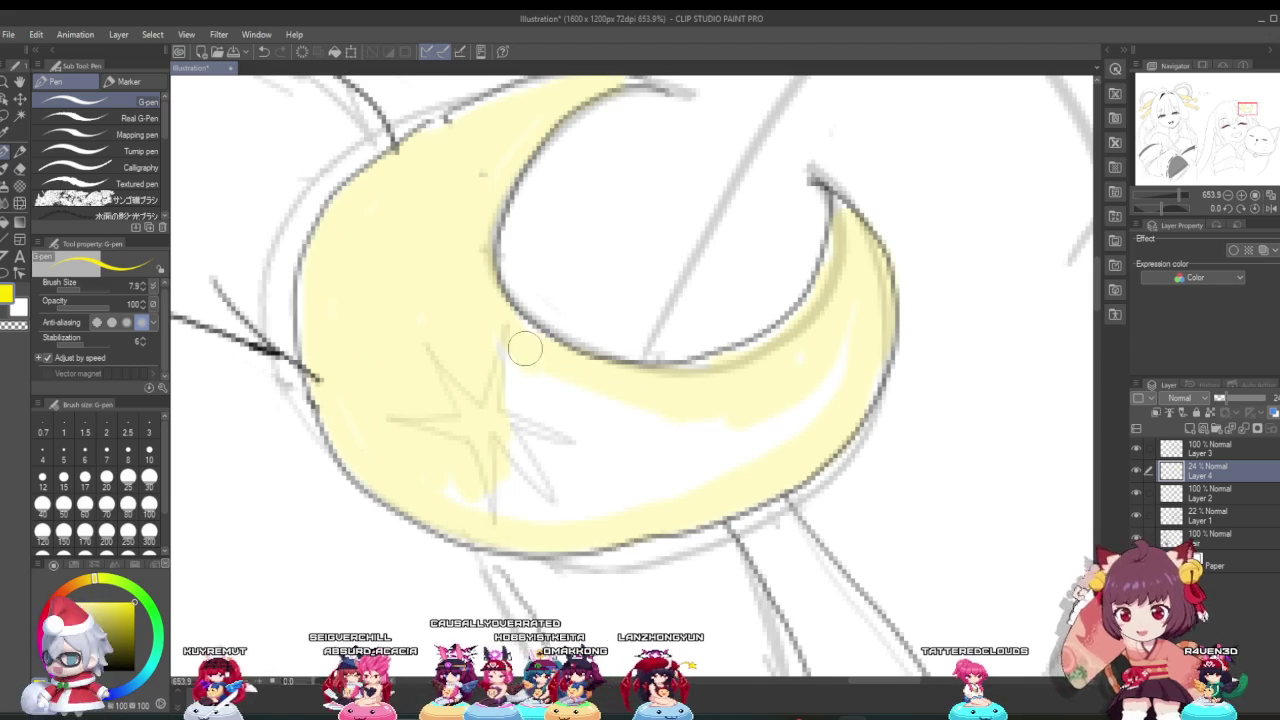
pyautogui.moveTo(515, 372); pyautogui.dragTo(660, 406)
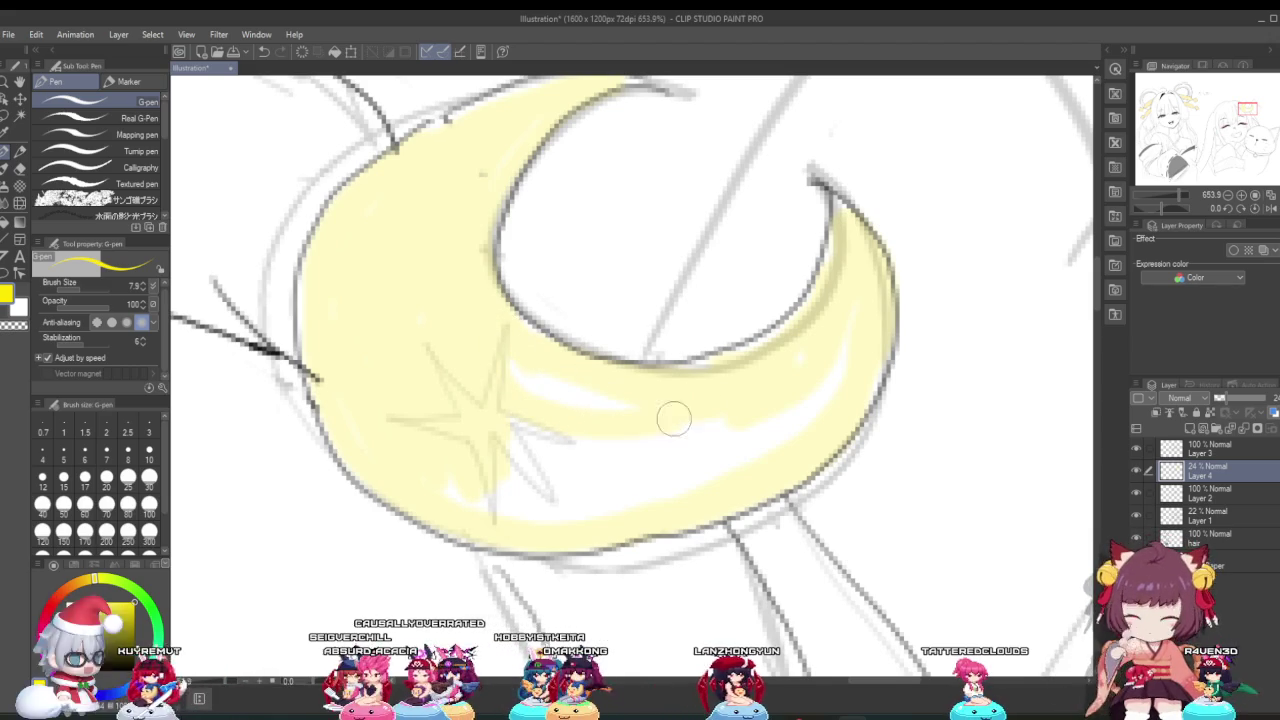
pyautogui.hotkey('ctrl', 'z')
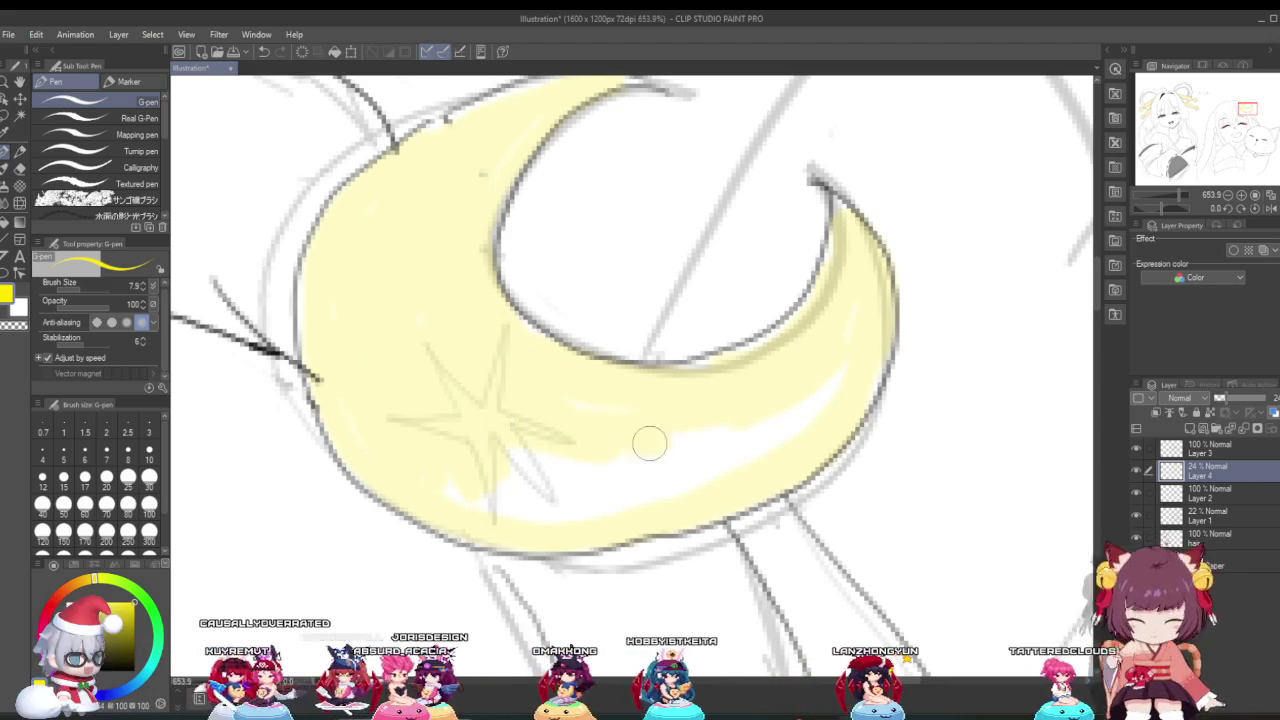
pyautogui.moveTo(591, 451); pyautogui.dragTo(670, 452)
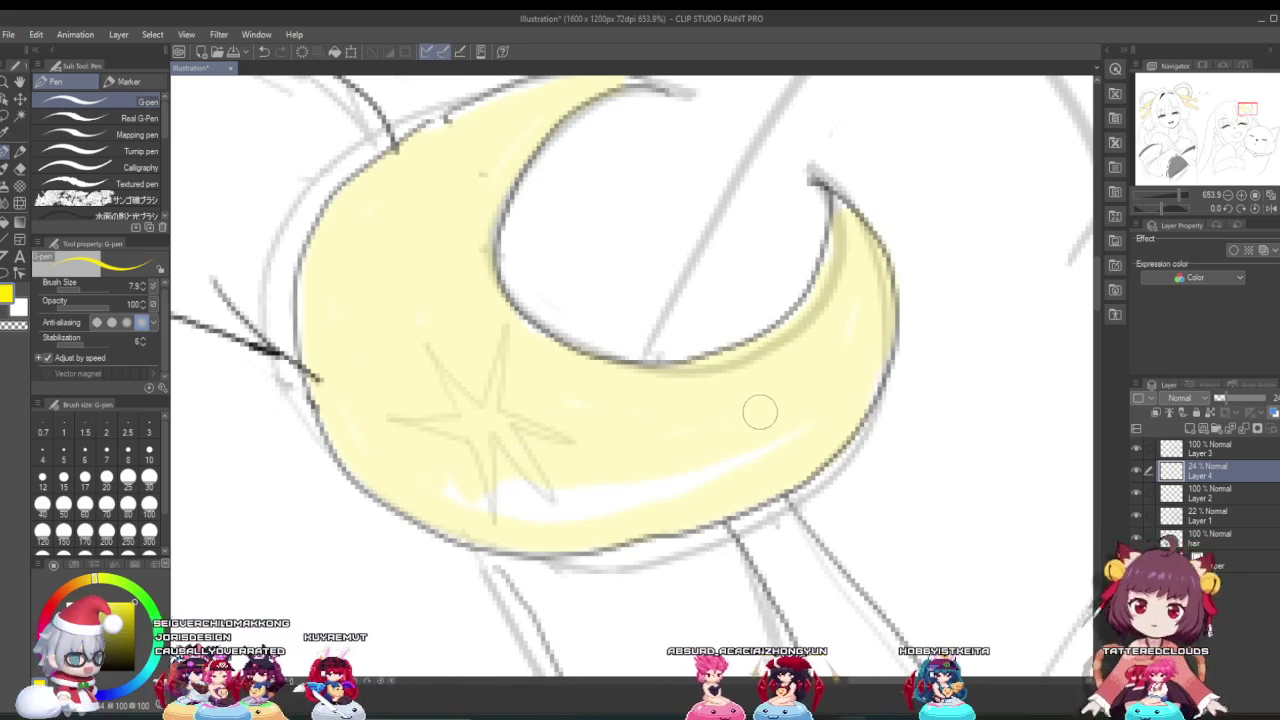
pyautogui.hotkey('ctrl', 'z')
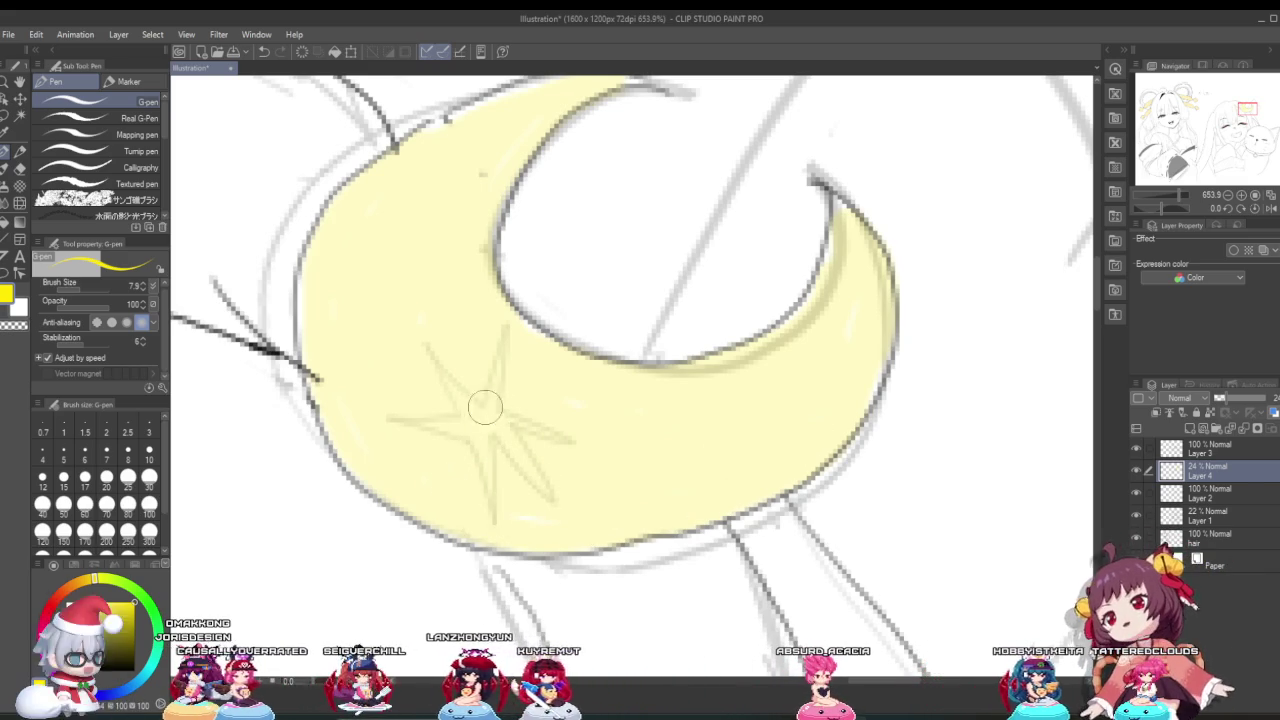
pyautogui.scroll(3, 515, 458)
pyautogui.scroll(3, 515, 458)
pyautogui.scroll(3, 515, 458)
pyautogui.scroll(-1, 480, 455)
pyautogui.scroll(2, 490, 440)
pyautogui.scroll(2, 514, 411)
pyautogui.scroll(1, 514, 411)
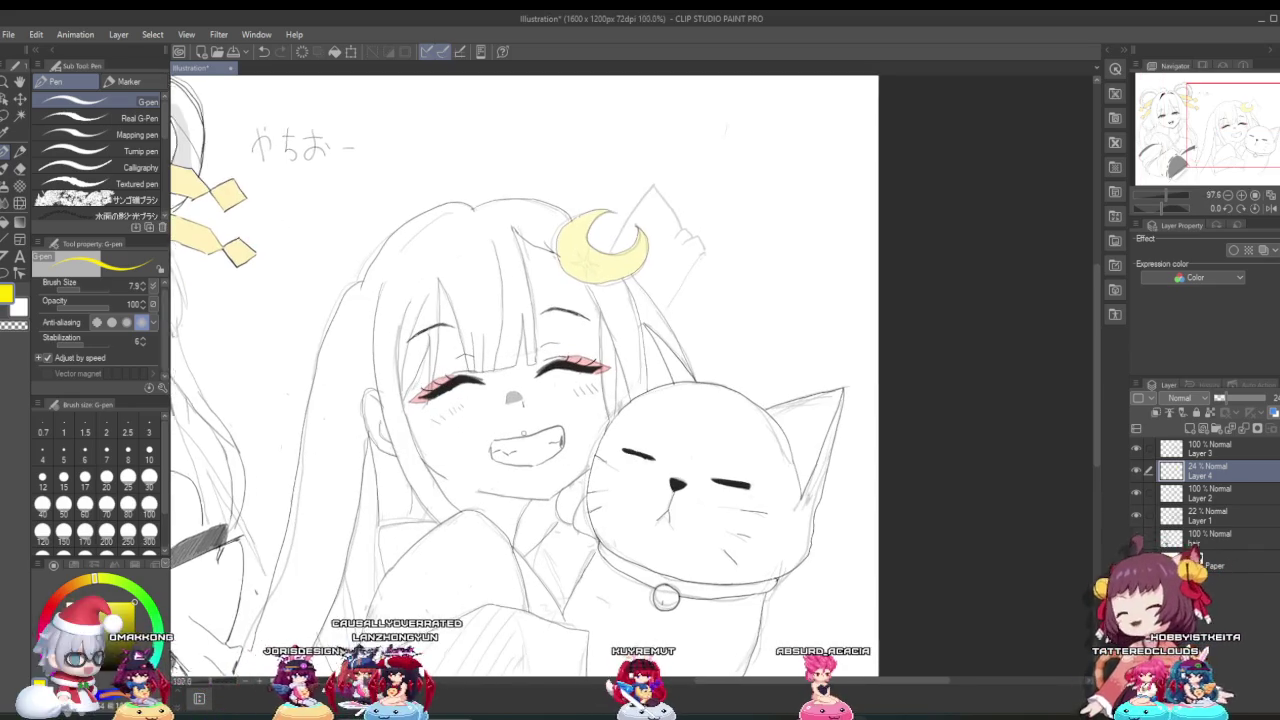
pyautogui.scroll(1, 520, 418)
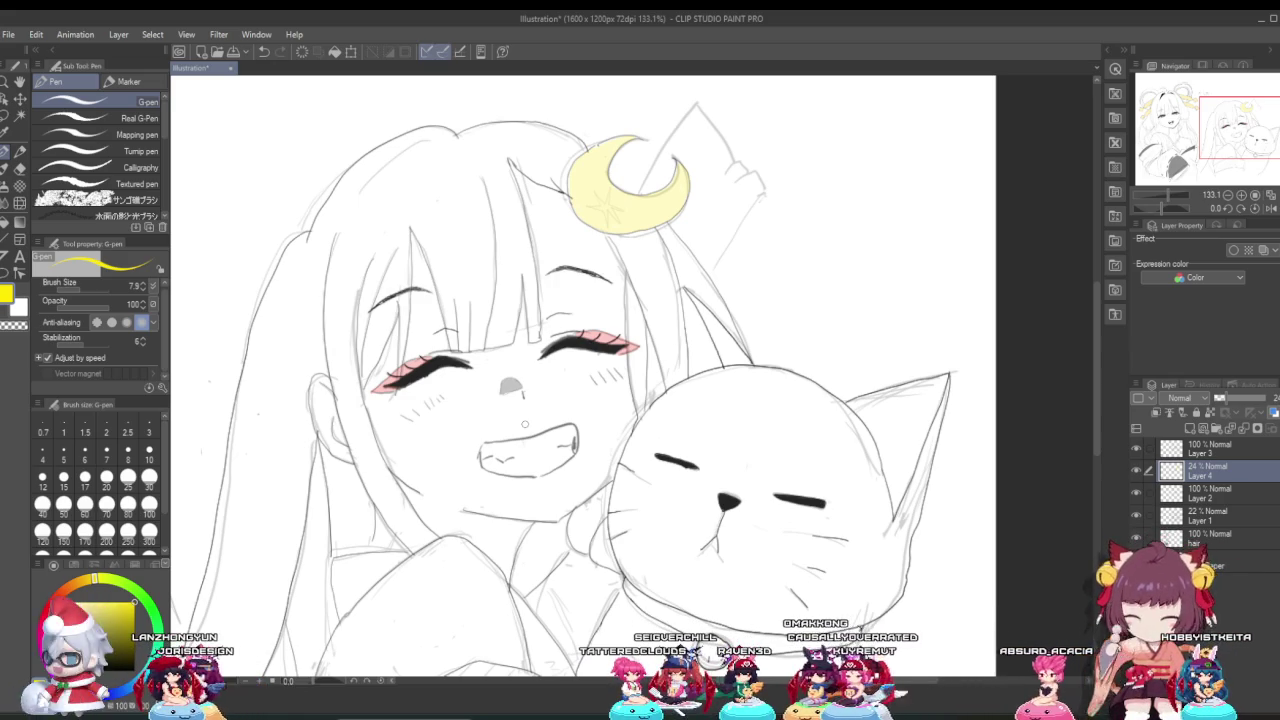
pyautogui.scroll(2, 710, 244)
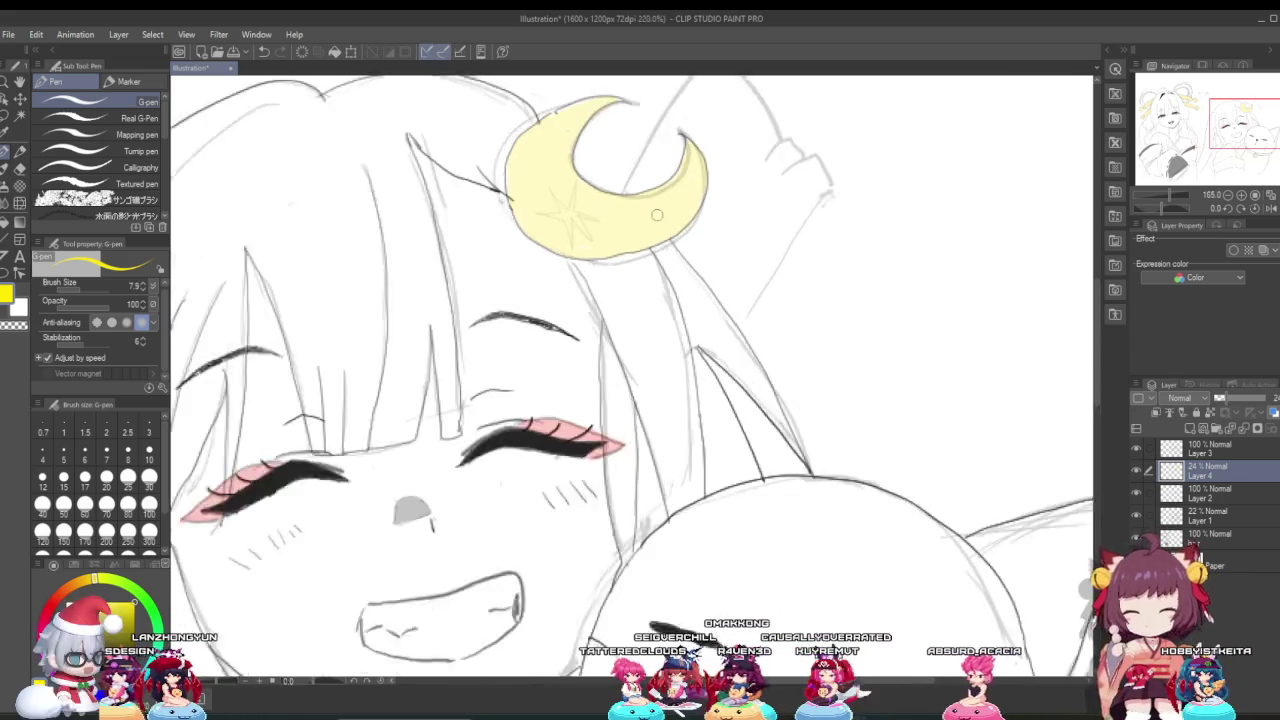
pyautogui.scroll(2, 690, 238)
pyautogui.scroll(2, 660, 232)
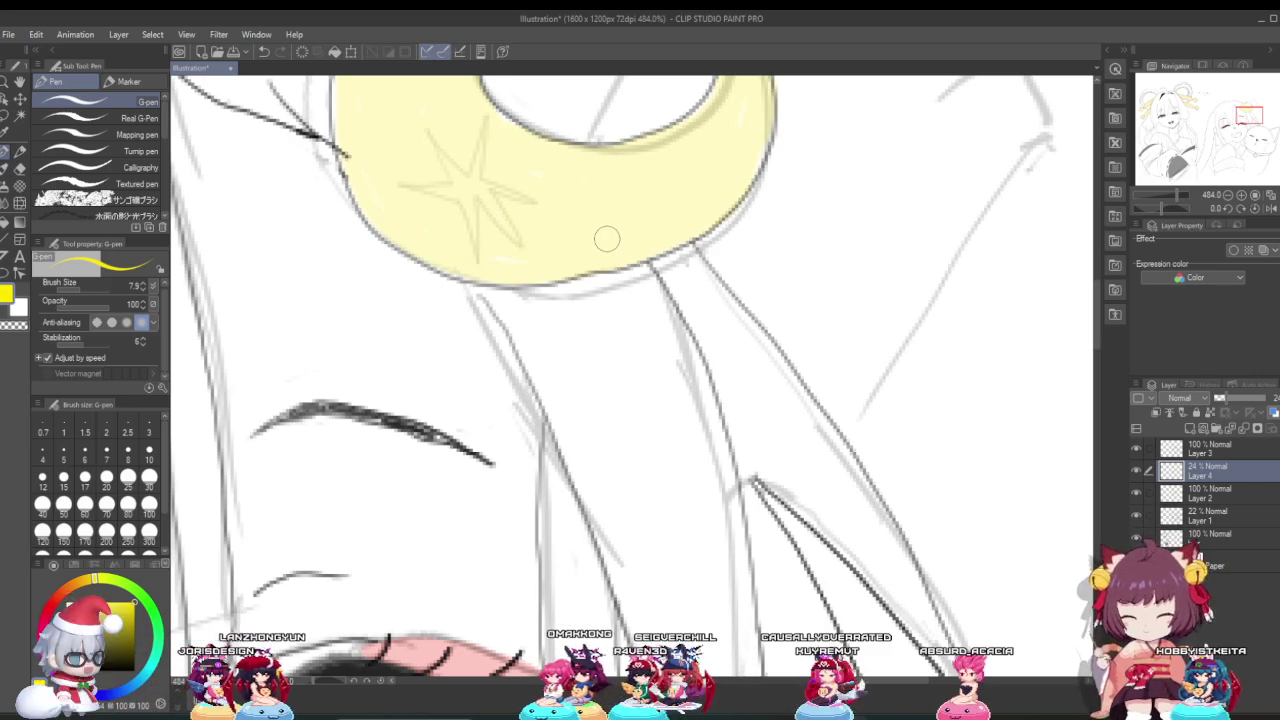
pyautogui.scroll(-1, 625, 229)
pyautogui.scroll(-2, 621, 240)
pyautogui.scroll(-2, 621, 240)
pyautogui.scroll(-1, 640, 300)
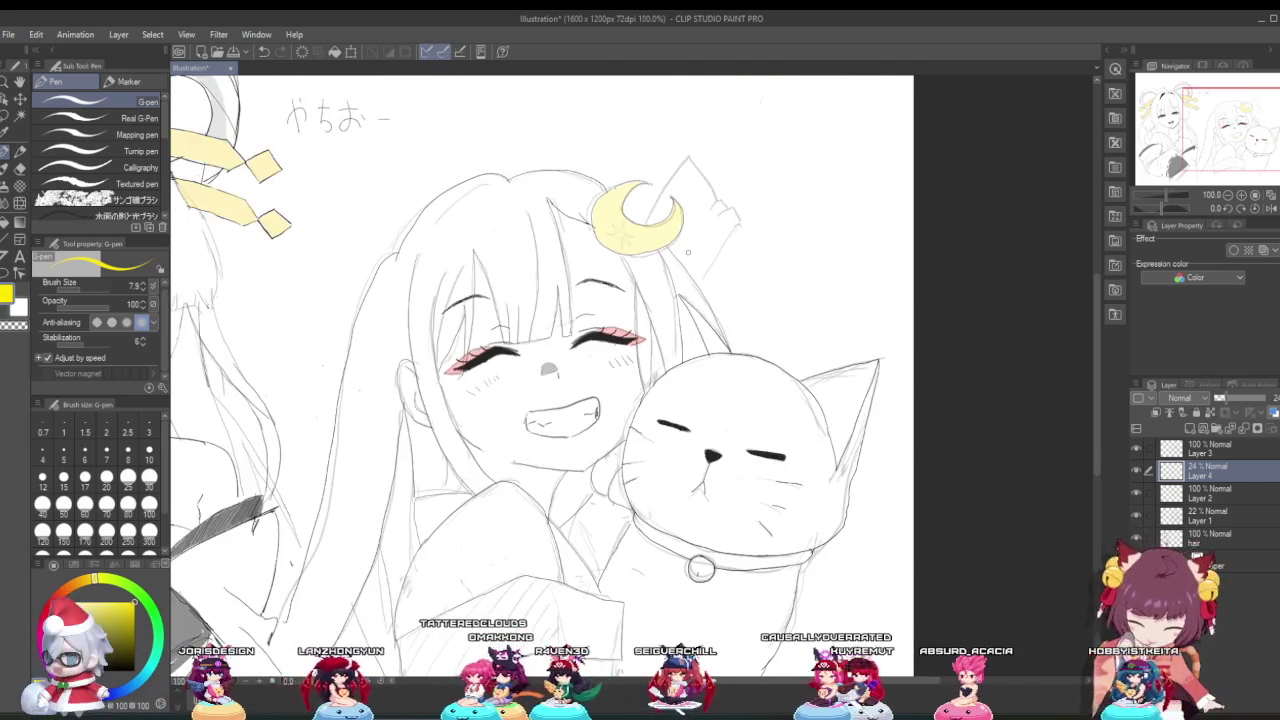
pyautogui.scroll(-1, 689, 435)
pyautogui.scroll(2, 676, 237)
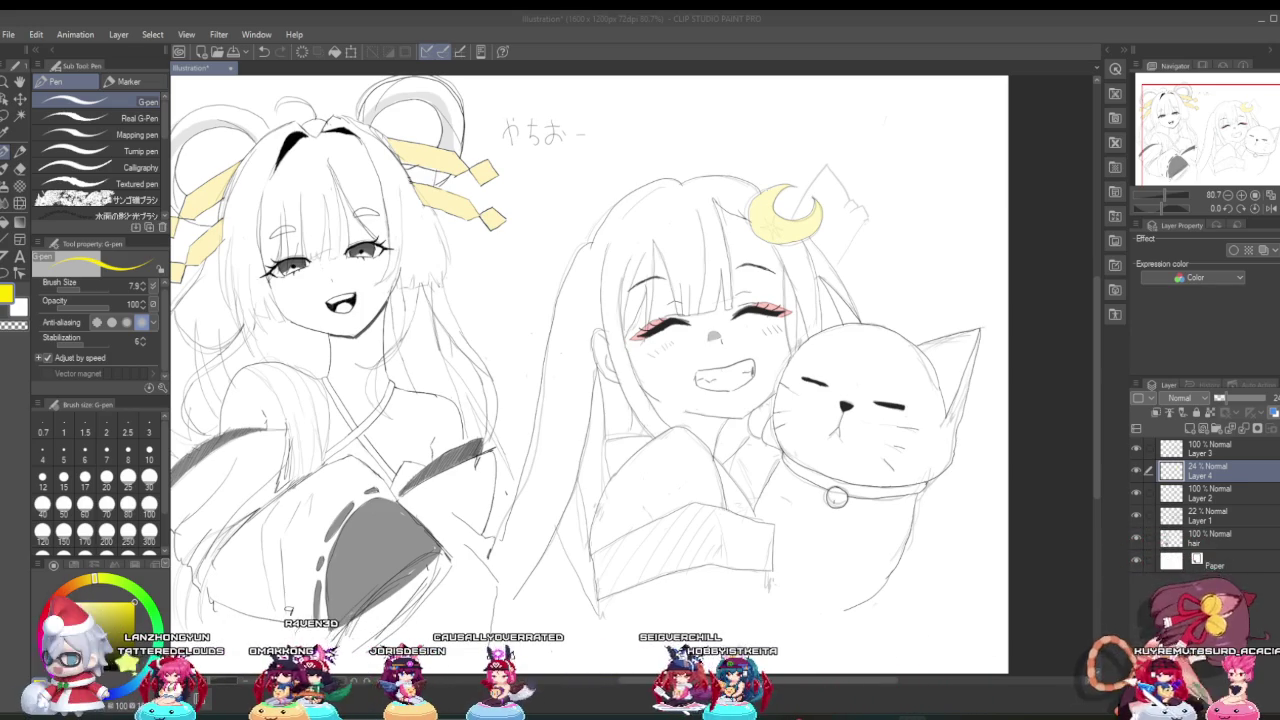
pyautogui.click(556, 437)
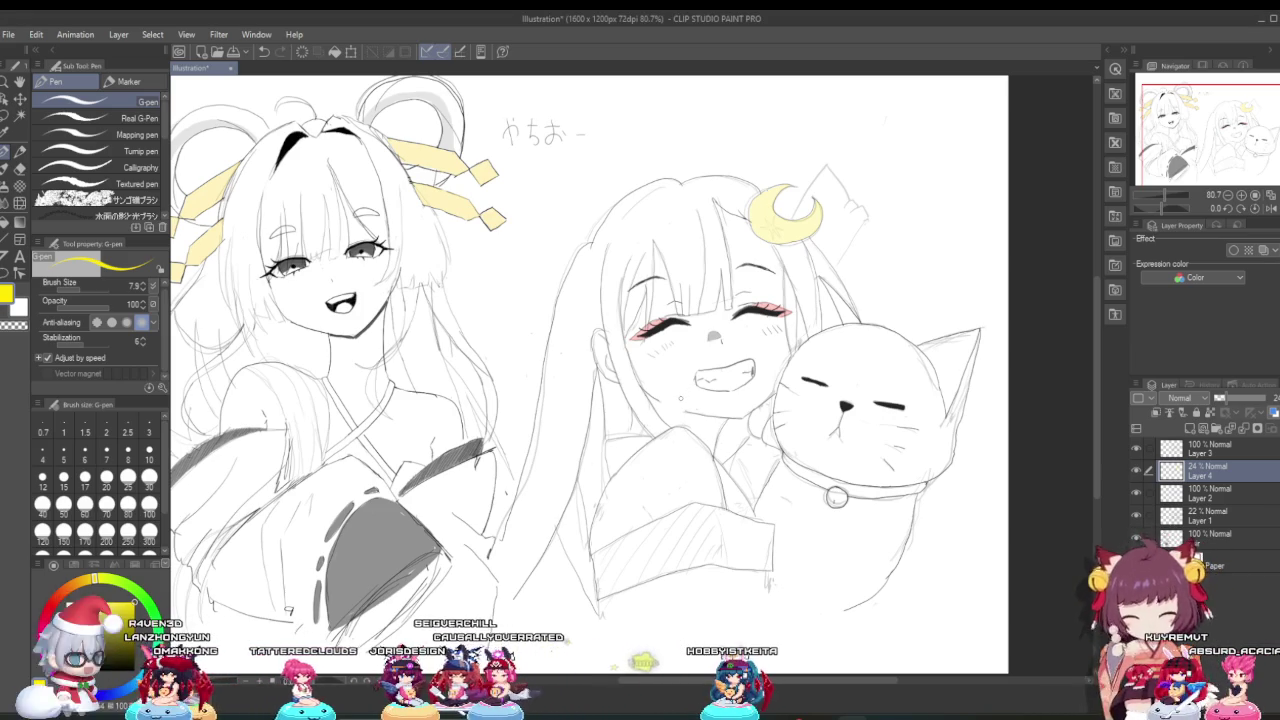
pyautogui.scroll(1, 660, 380)
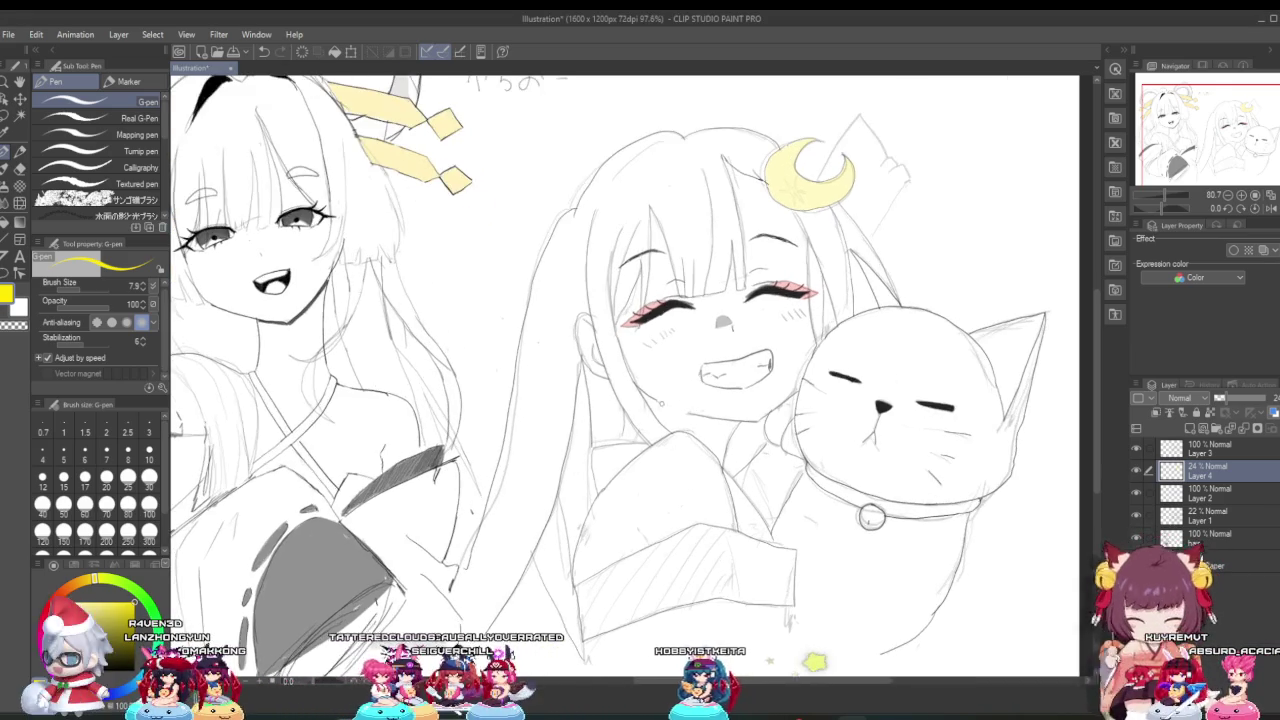
pyautogui.scroll(1, 640, 350)
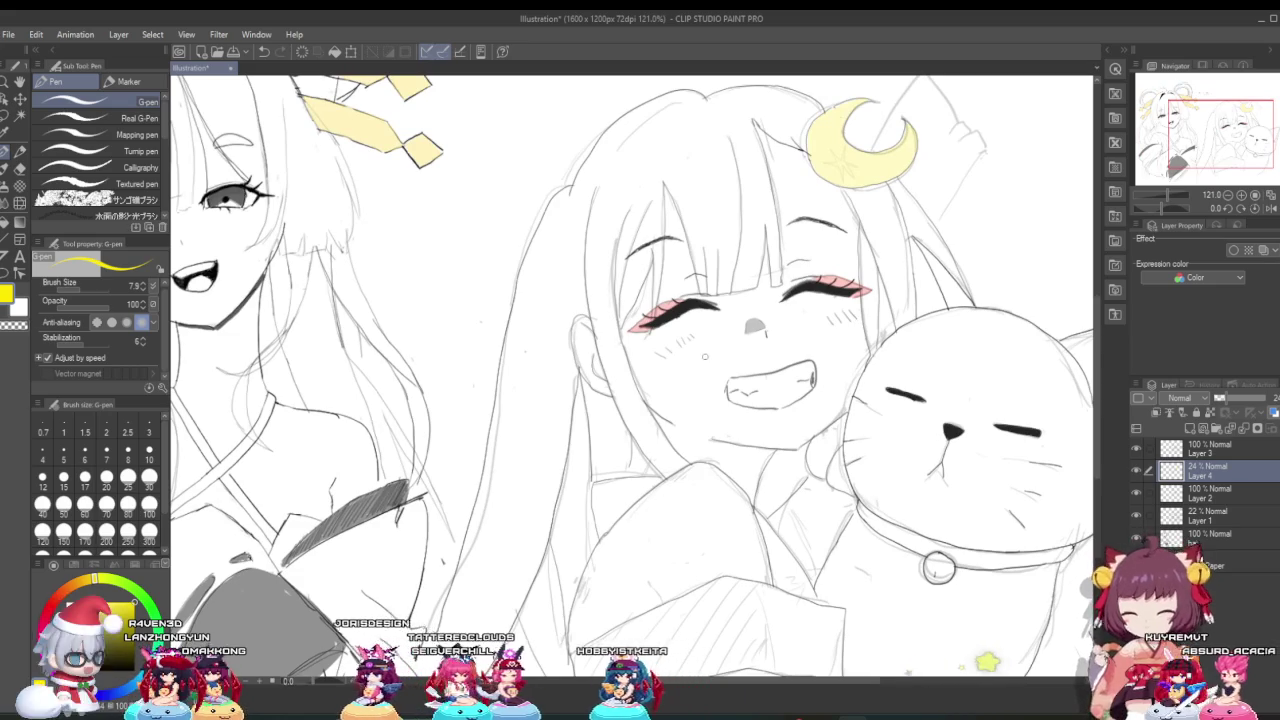
pyautogui.scroll(1, 605, 310)
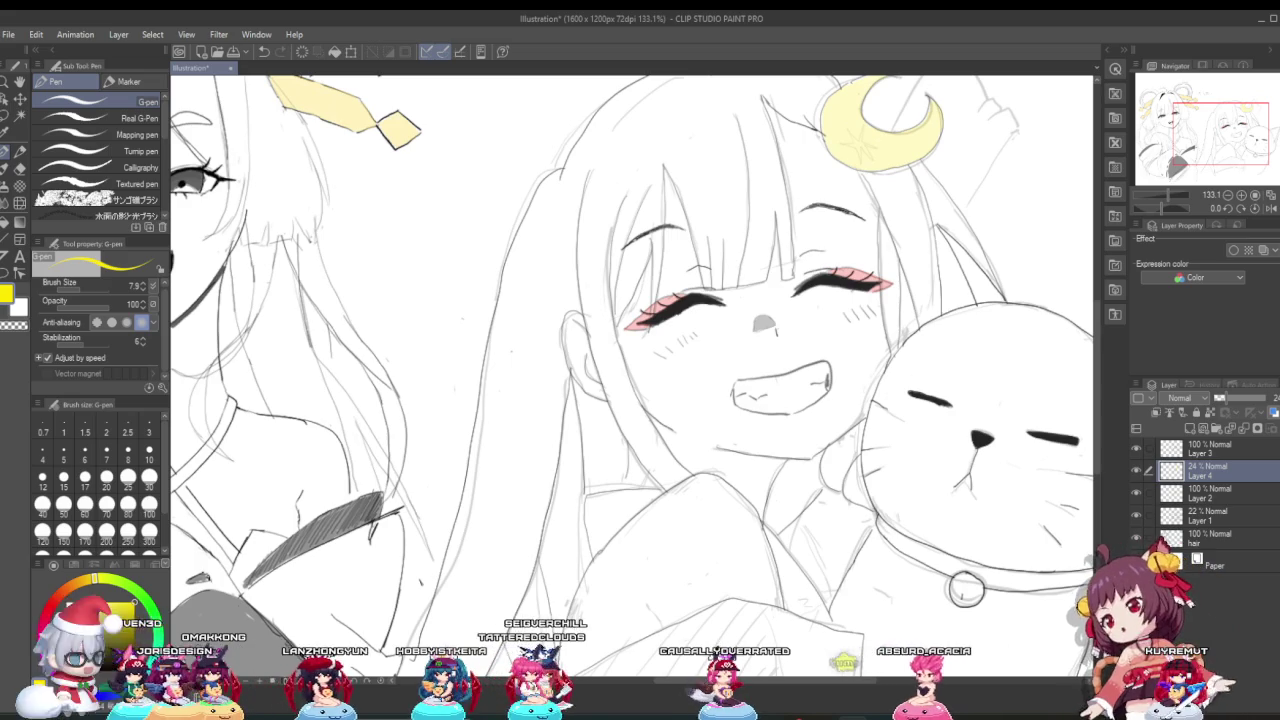
# Step: Zoom in on the smiling girl's ear and shade its inner contour grey
pyautogui.keyDown('alt'); pyautogui.click(700, 300); pyautogui.keyUp('alt')
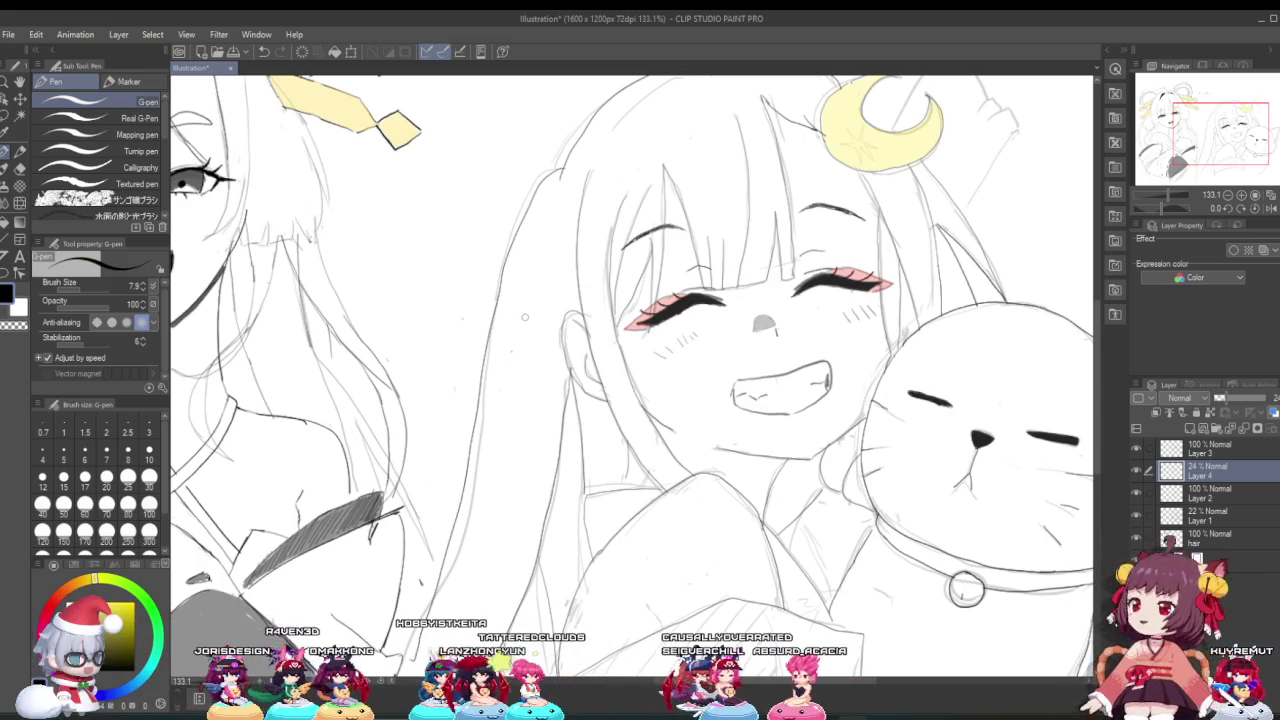
pyautogui.scroll(2, 524, 317)
pyautogui.scroll(2, 524, 317)
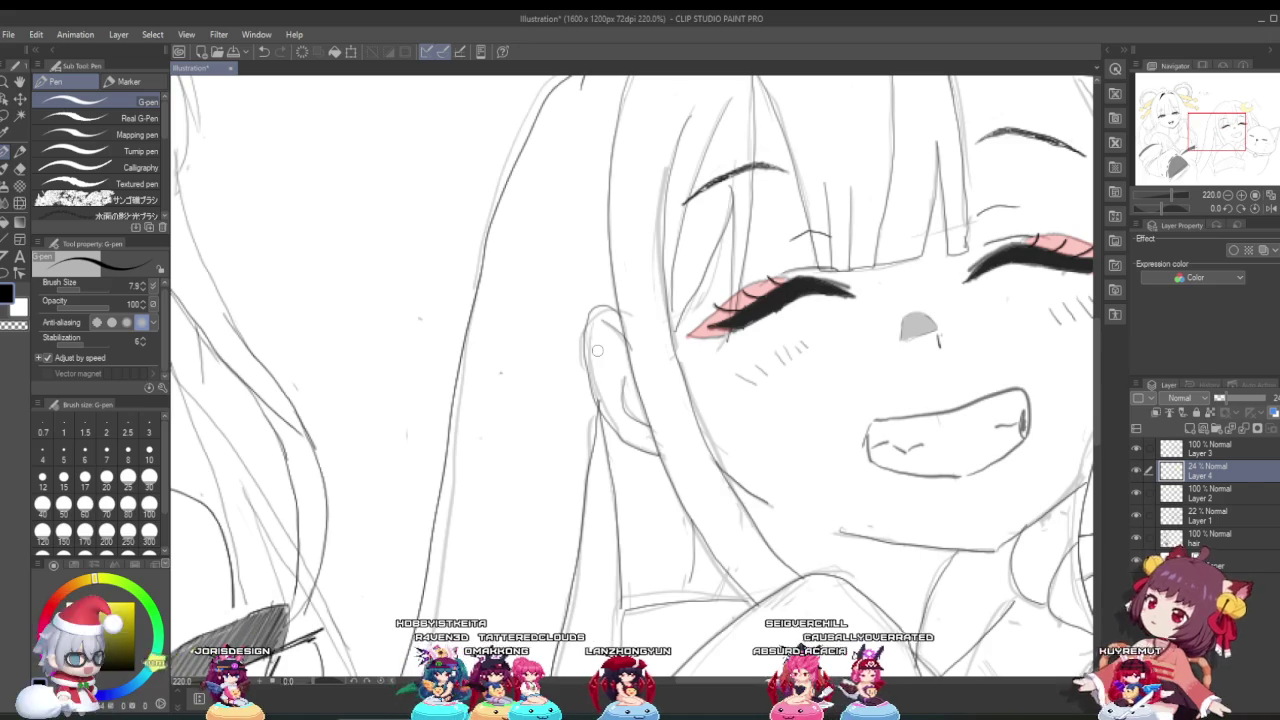
pyautogui.scroll(2, 692, 349)
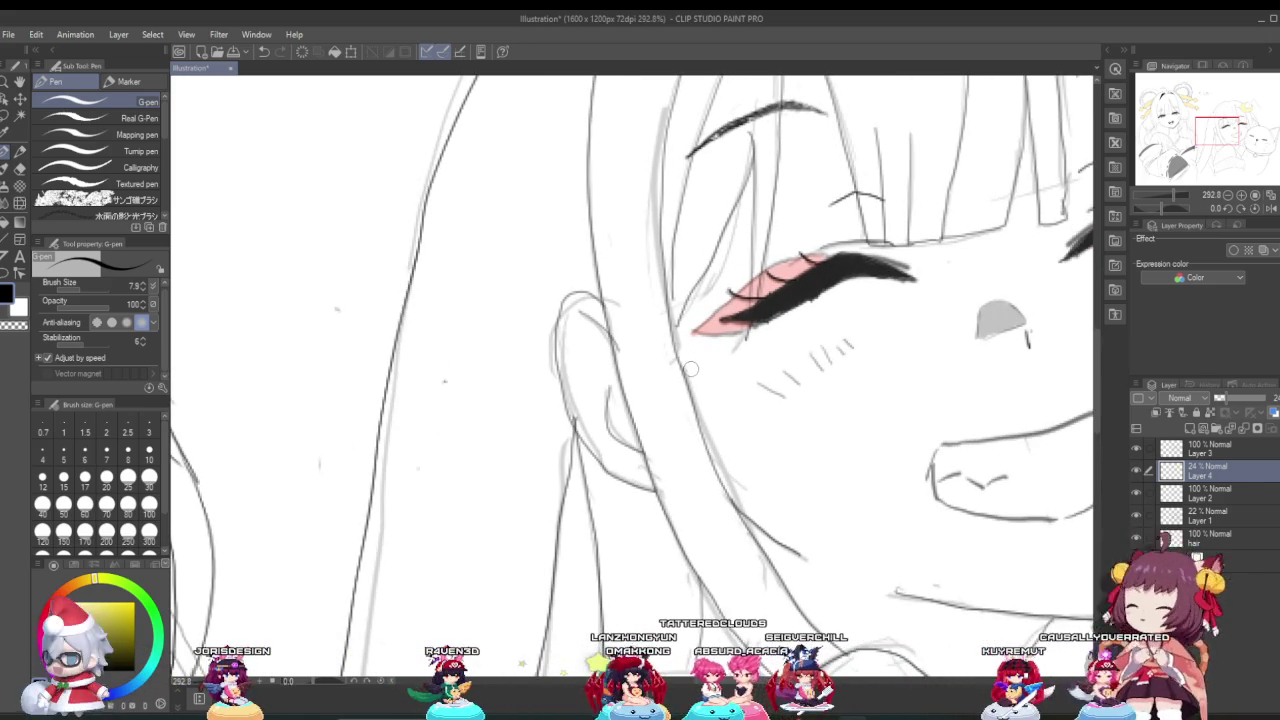
pyautogui.scroll(1, 697, 378)
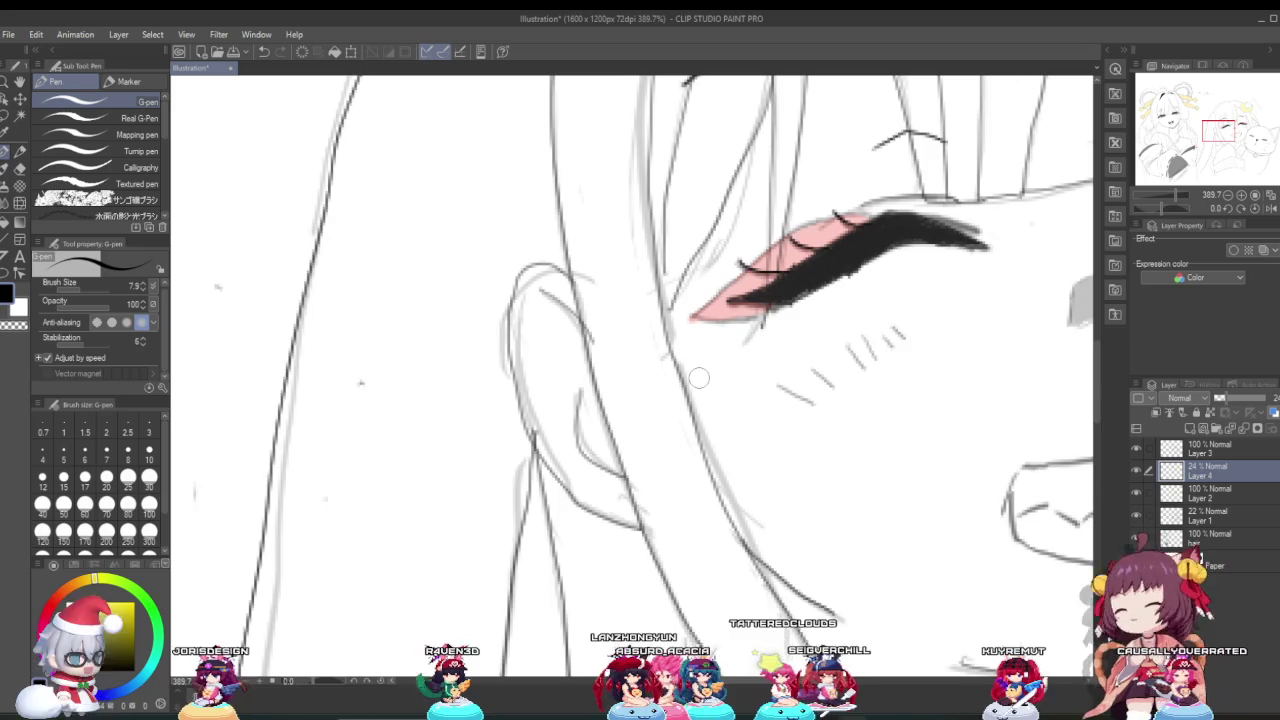
pyautogui.scroll(1, 699, 375)
pyautogui.scroll(1, 600, 368)
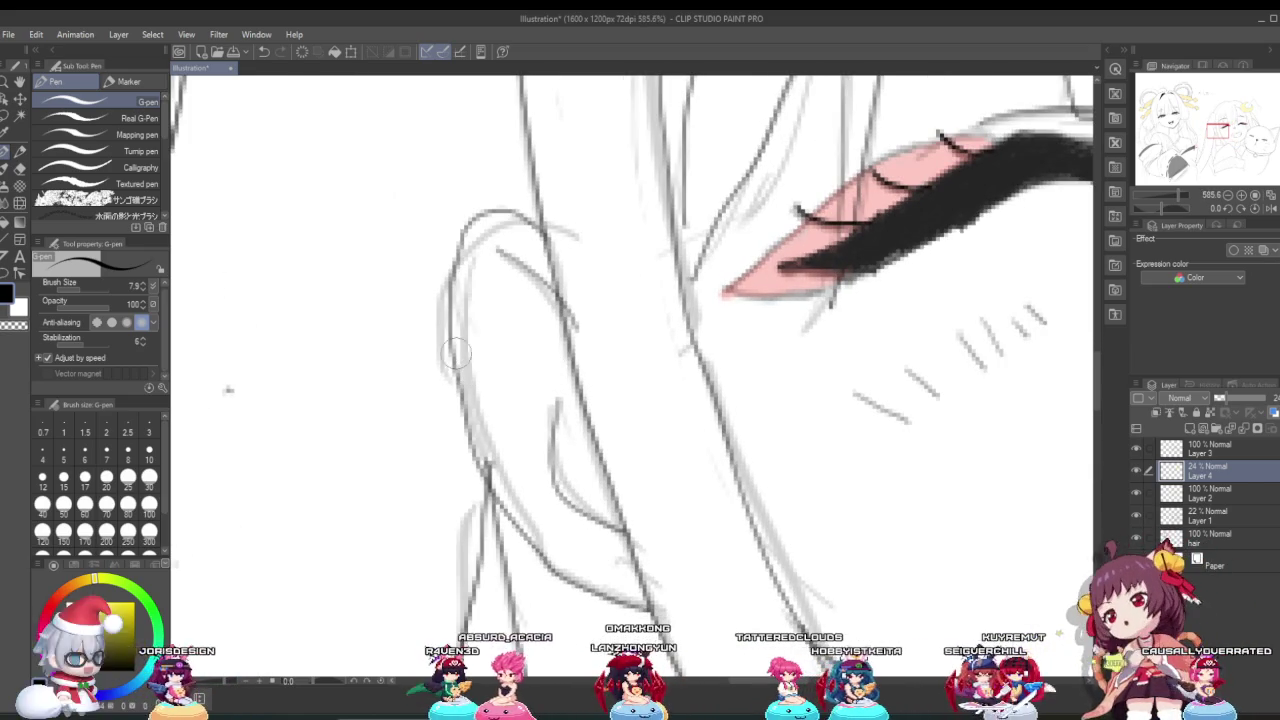
pyautogui.moveTo(497, 255)
pyautogui.mouseDown()
pyautogui.moveTo(592, 497)
pyautogui.moveTo(541, 335)
pyautogui.mouseUp()
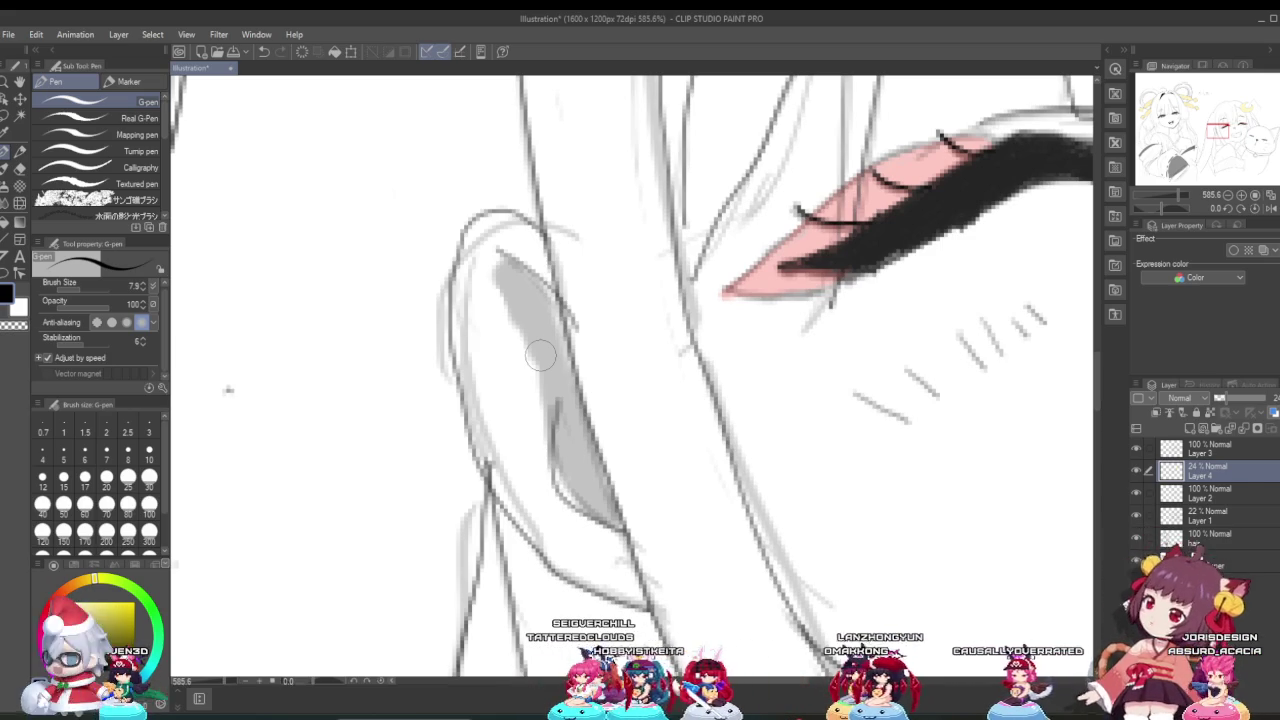
pyautogui.scroll(-2, 540, 355)
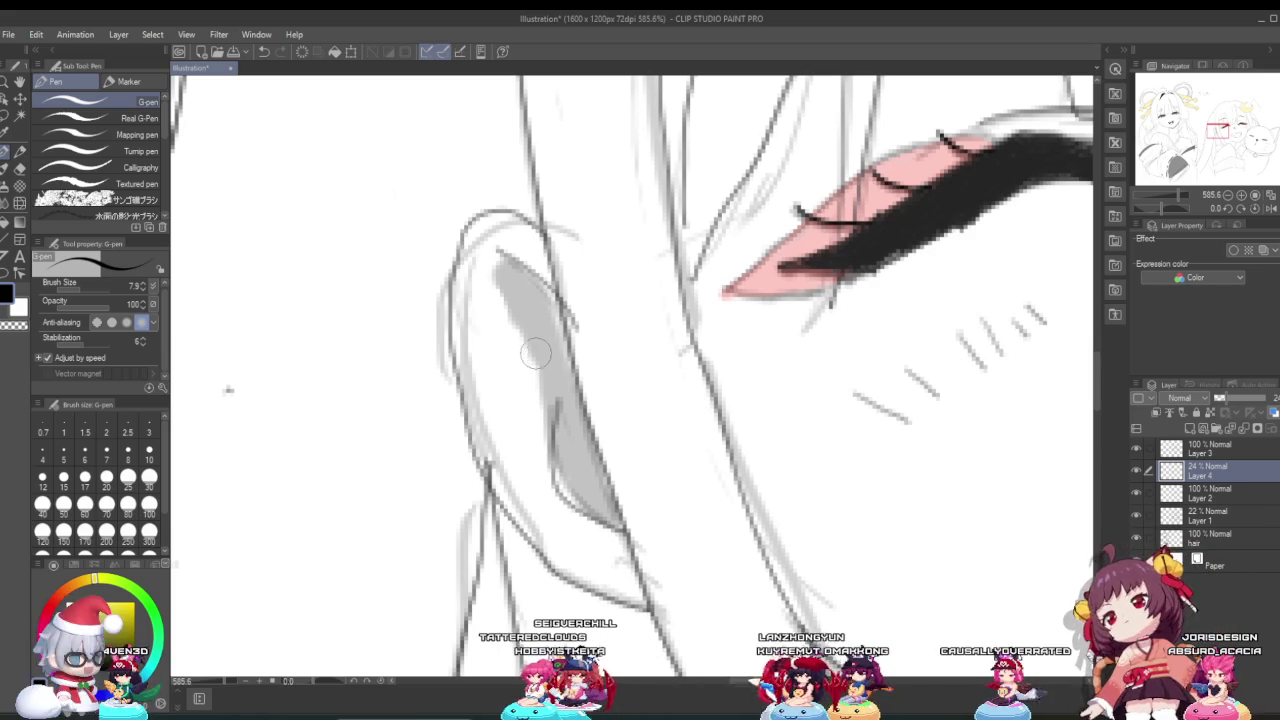
# Step: Toggle Layer 3's visibility, then erase the old cat body line's lower end with an enlarged Hard eraser
pyautogui.scroll(-3, 560, 358)
pyautogui.scroll(-2, 613, 360)
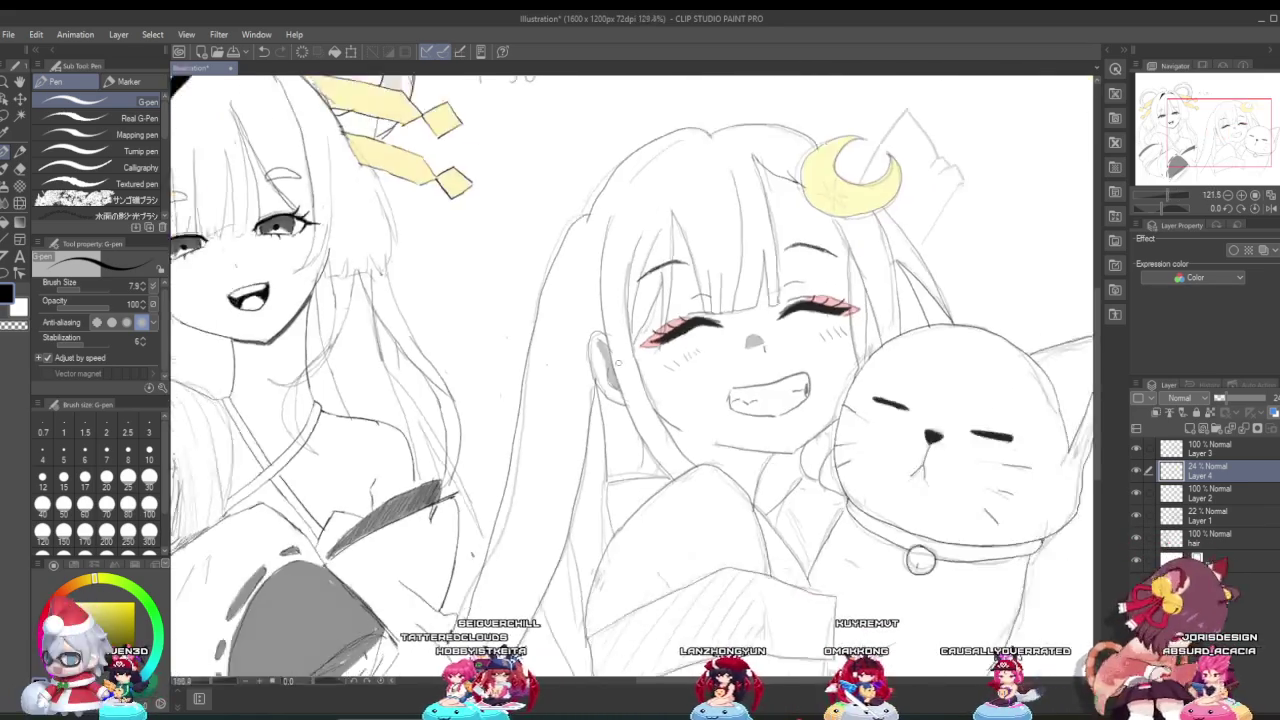
pyautogui.scroll(-2, 613, 360)
pyautogui.scroll(1, 780, 486)
pyautogui.scroll(2, 780, 486)
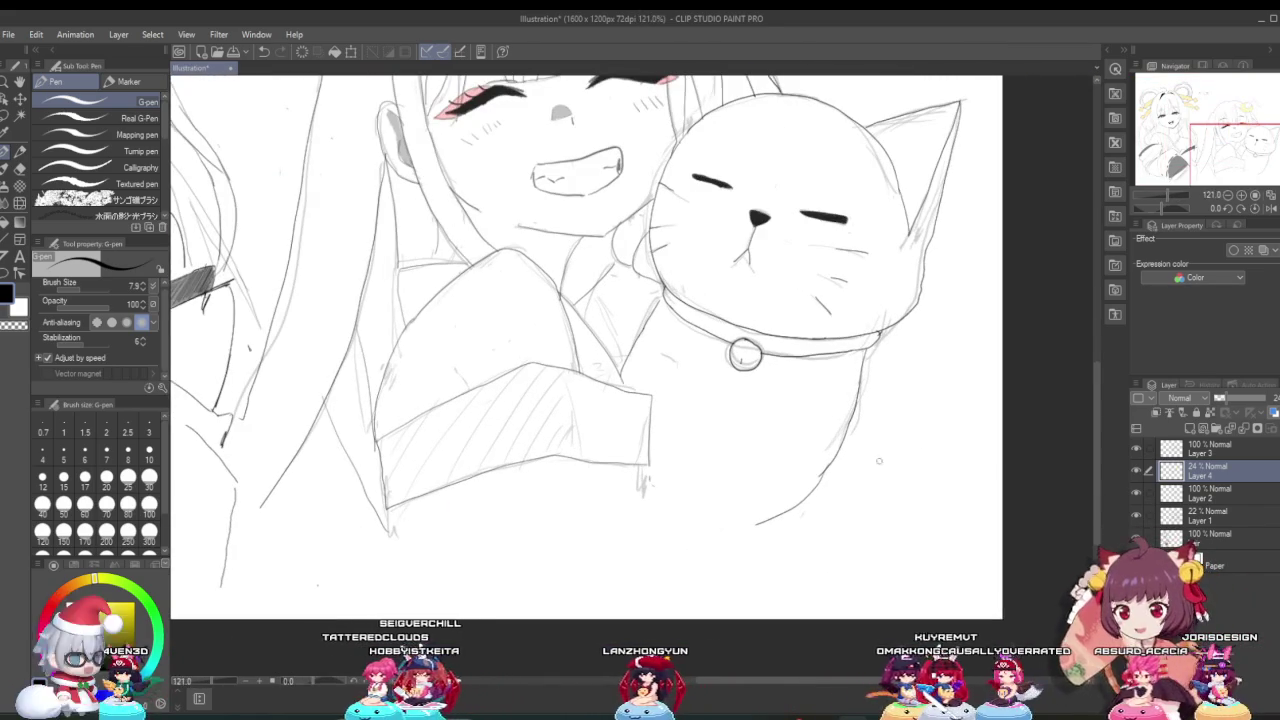
pyautogui.click(1136, 448)
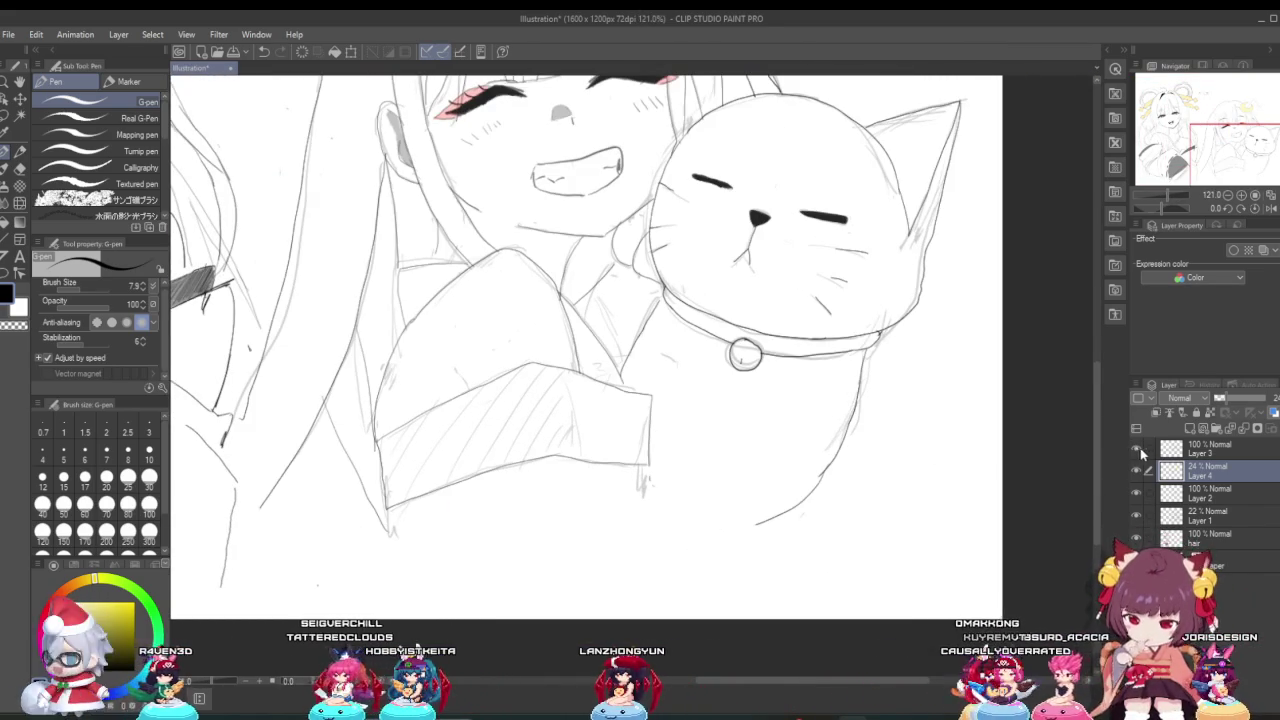
pyautogui.click(1183, 452)
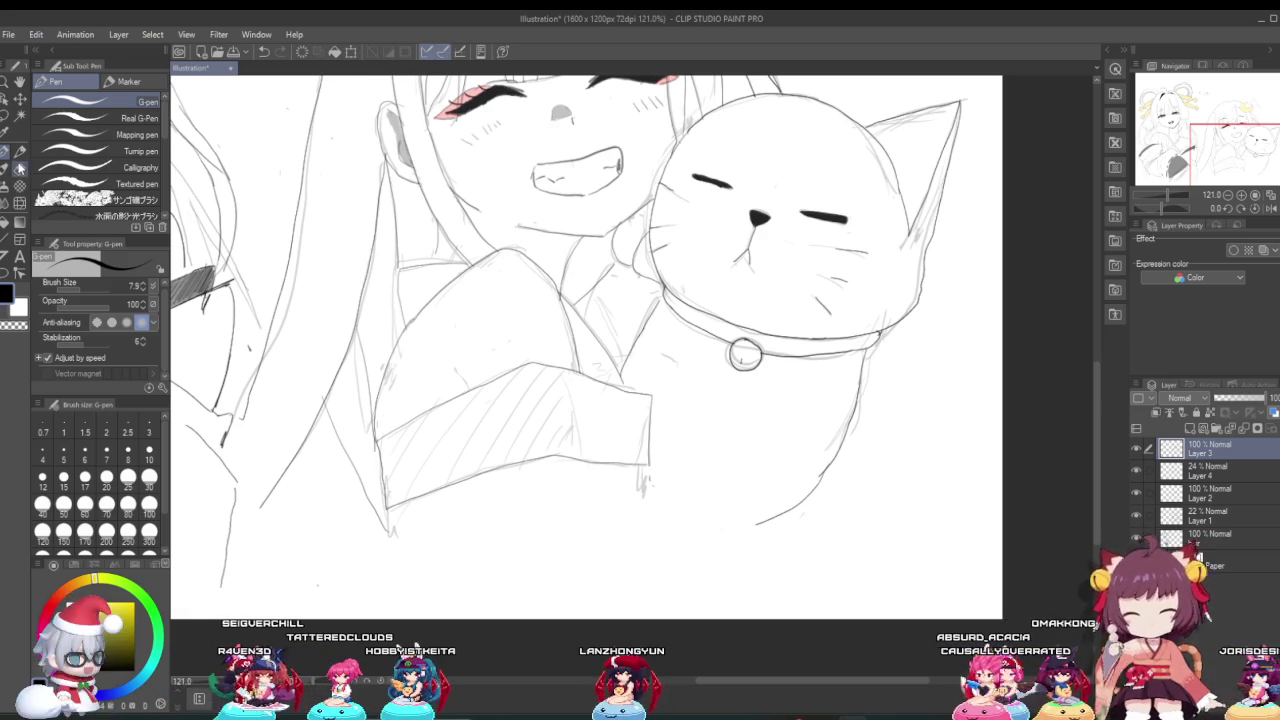
pyautogui.press('e')
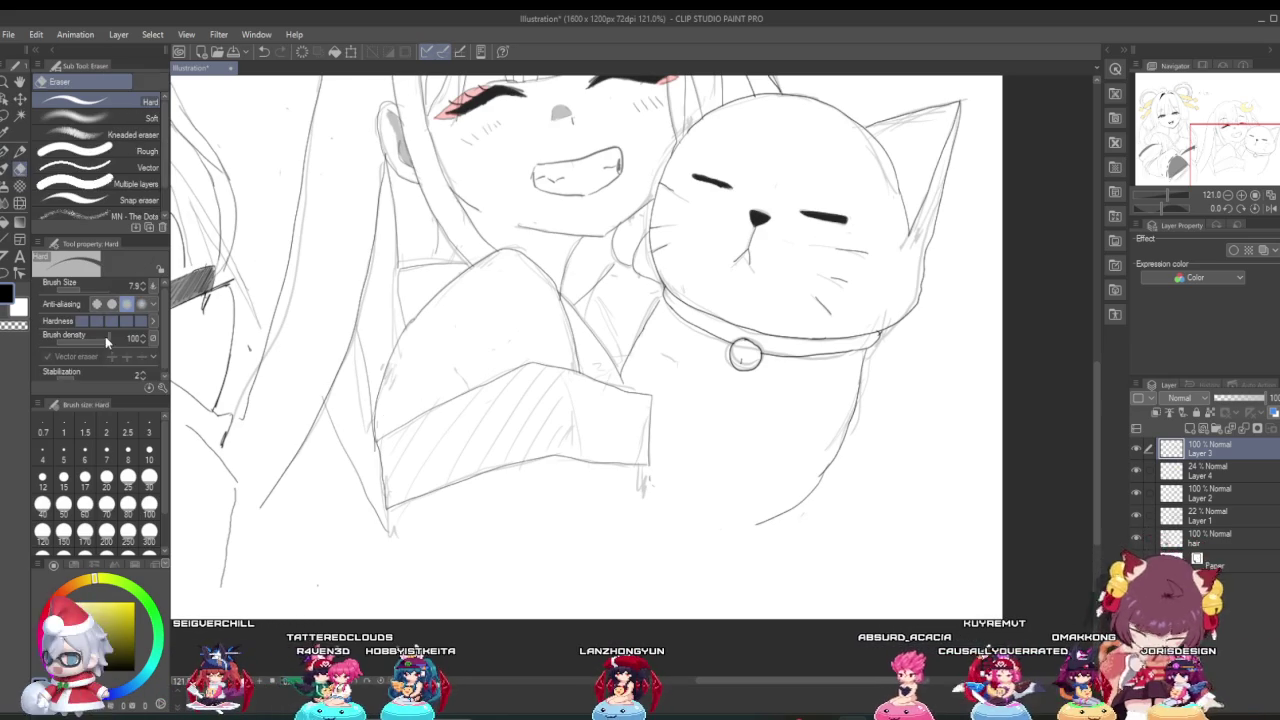
pyautogui.press(']')
pyautogui.press(']')
pyautogui.press(']')
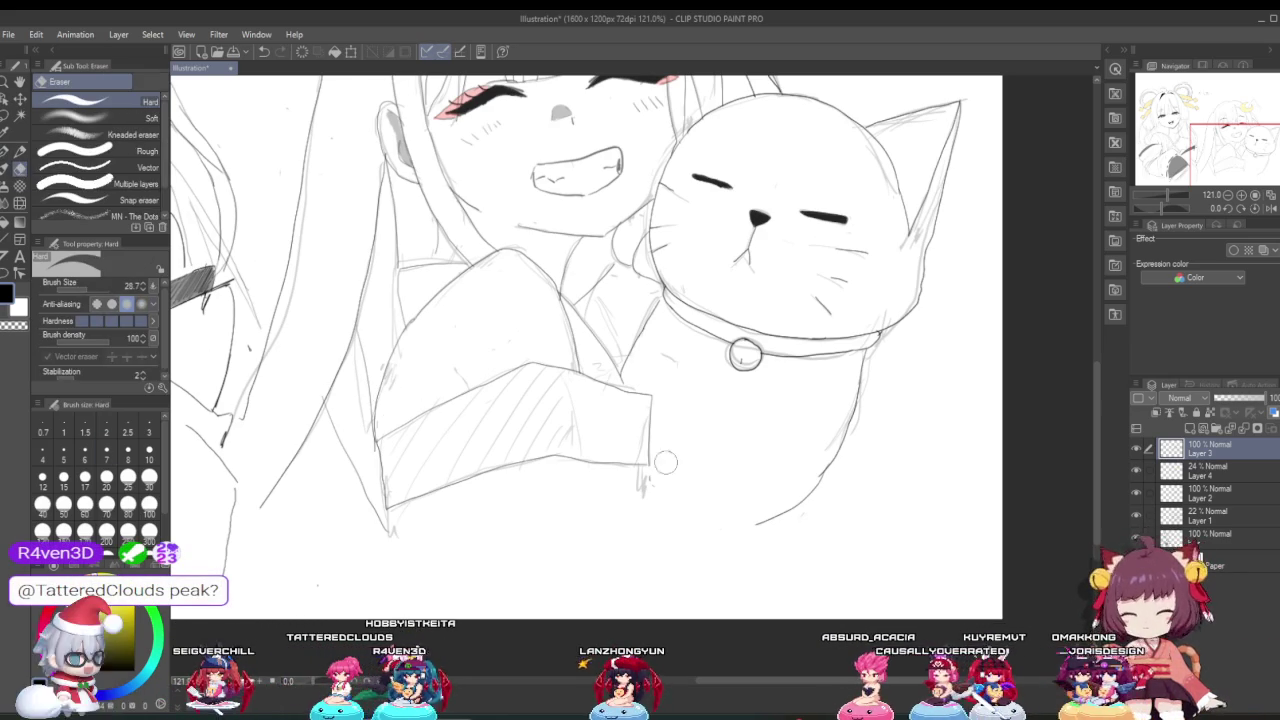
pyautogui.moveTo(786, 509); pyautogui.dragTo(829, 471)
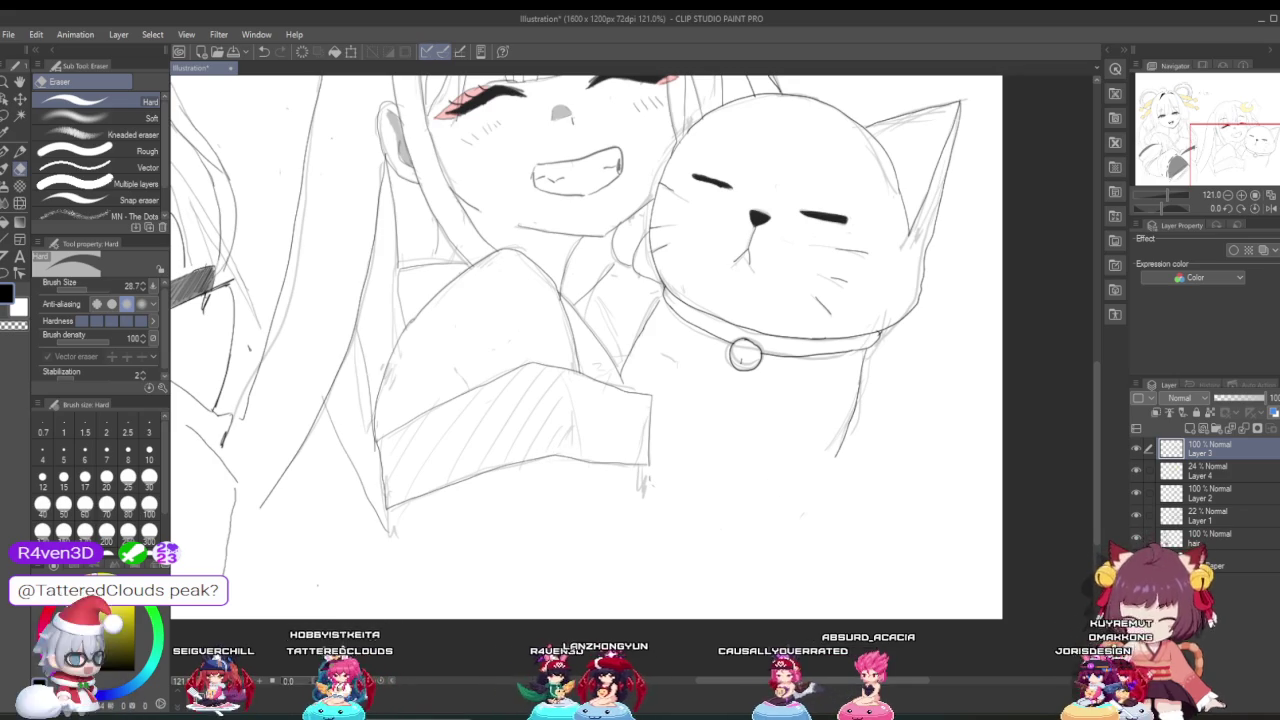
# Step: Ink the cat's lower-body curve and a long line down its right side, redoing misplaced strokes
pyautogui.click(4, 153)
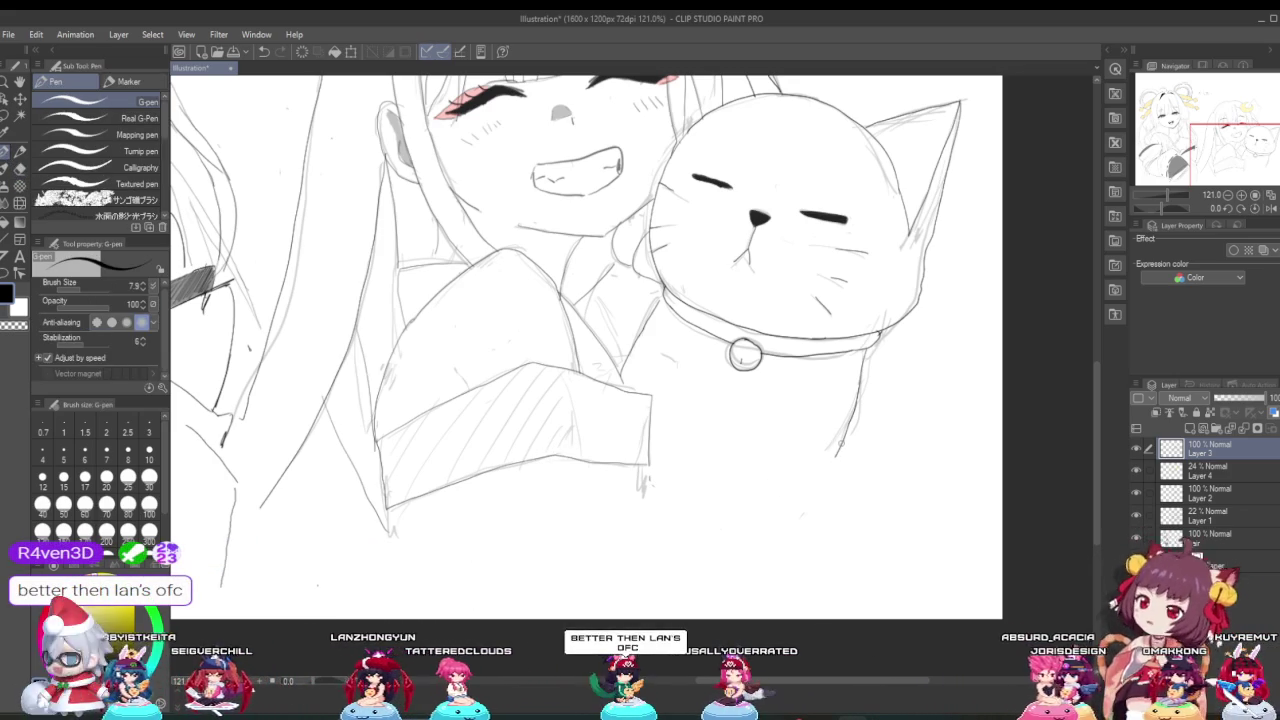
pyautogui.moveTo(838, 452)
pyautogui.mouseDown()
pyautogui.moveTo(745, 535)
pyautogui.moveTo(640, 478)
pyautogui.mouseUp()
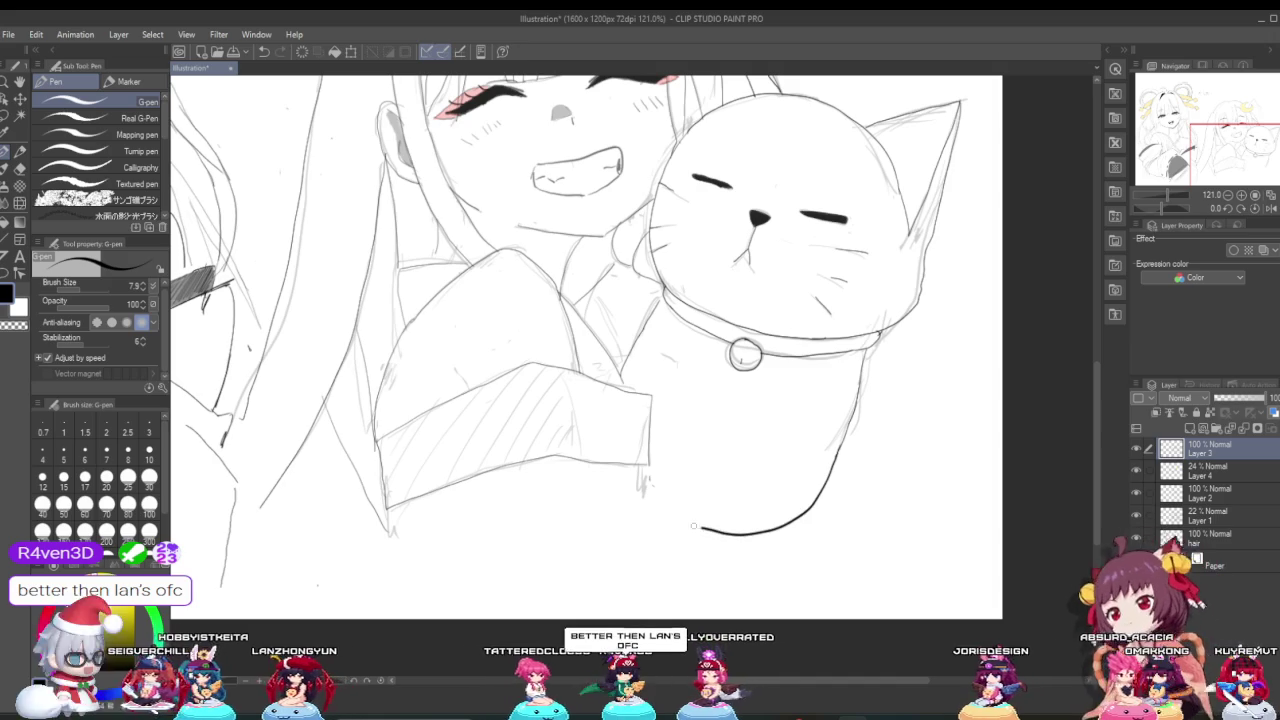
pyautogui.hotkey('ctrl', 'z')
pyautogui.hotkey('ctrl', 'z')
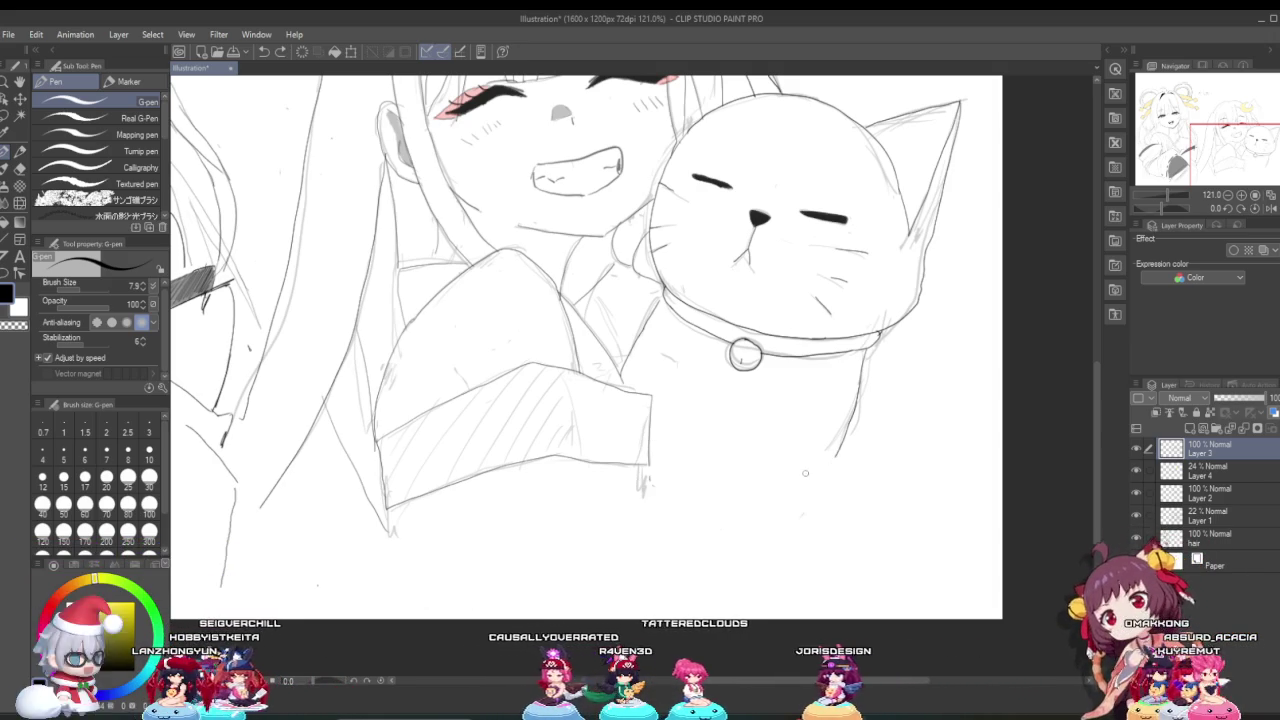
pyautogui.moveTo(838, 451); pyautogui.dragTo(693, 485)
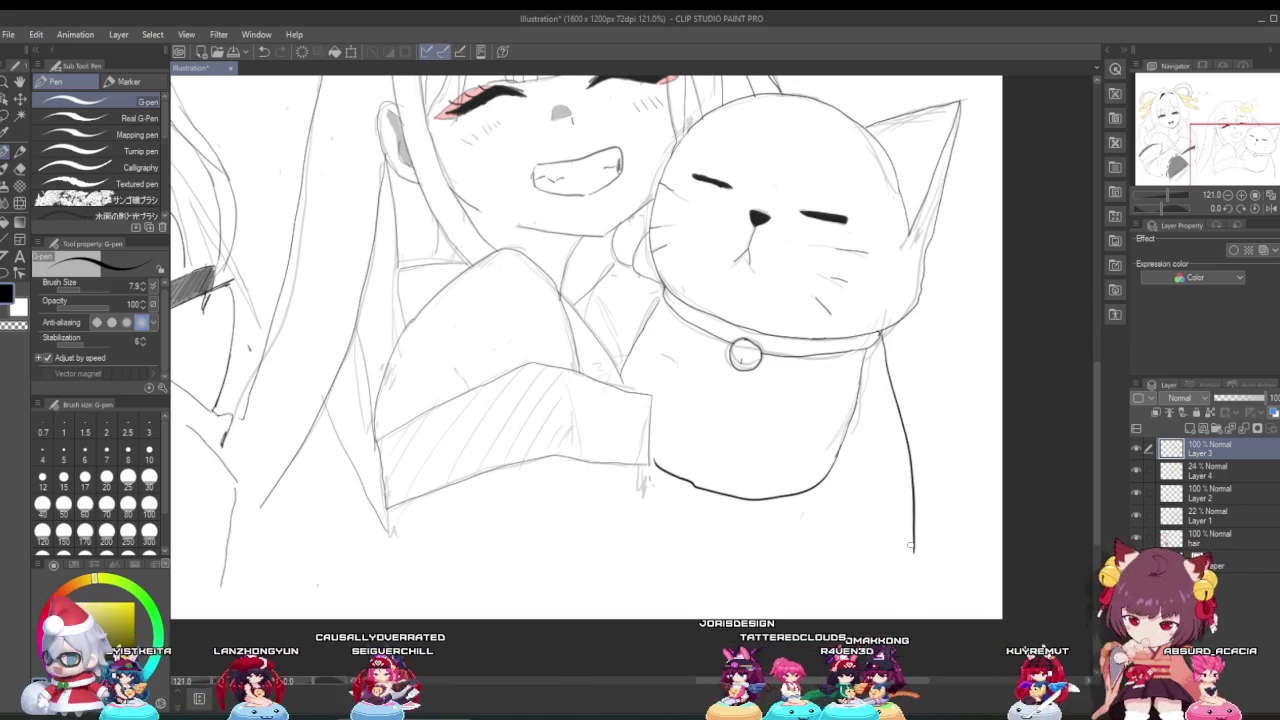
pyautogui.hotkey('ctrl', 'z')
pyautogui.moveTo(880, 335); pyautogui.dragTo(905, 577)
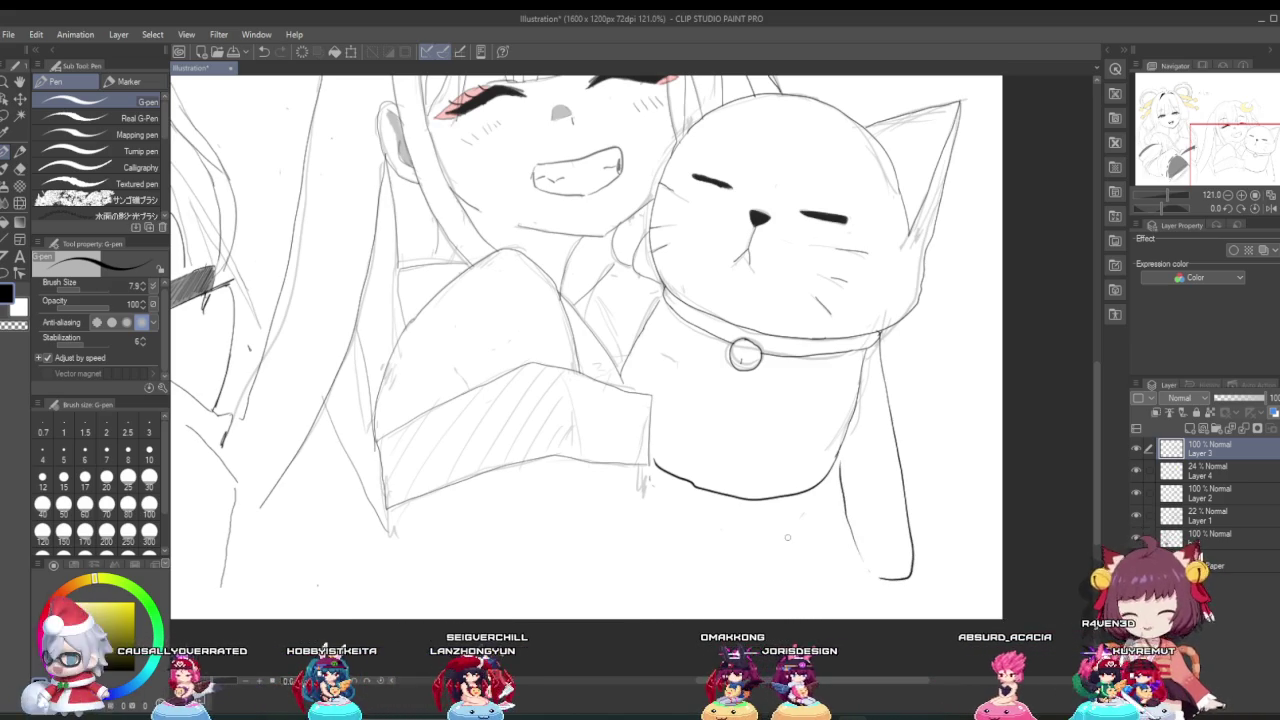
# Step: Clear the bottom outline's left part, ink a thick lower outline, and reduce pen size to 5.4
pyautogui.moveTo(745, 497); pyautogui.dragTo(665, 468)
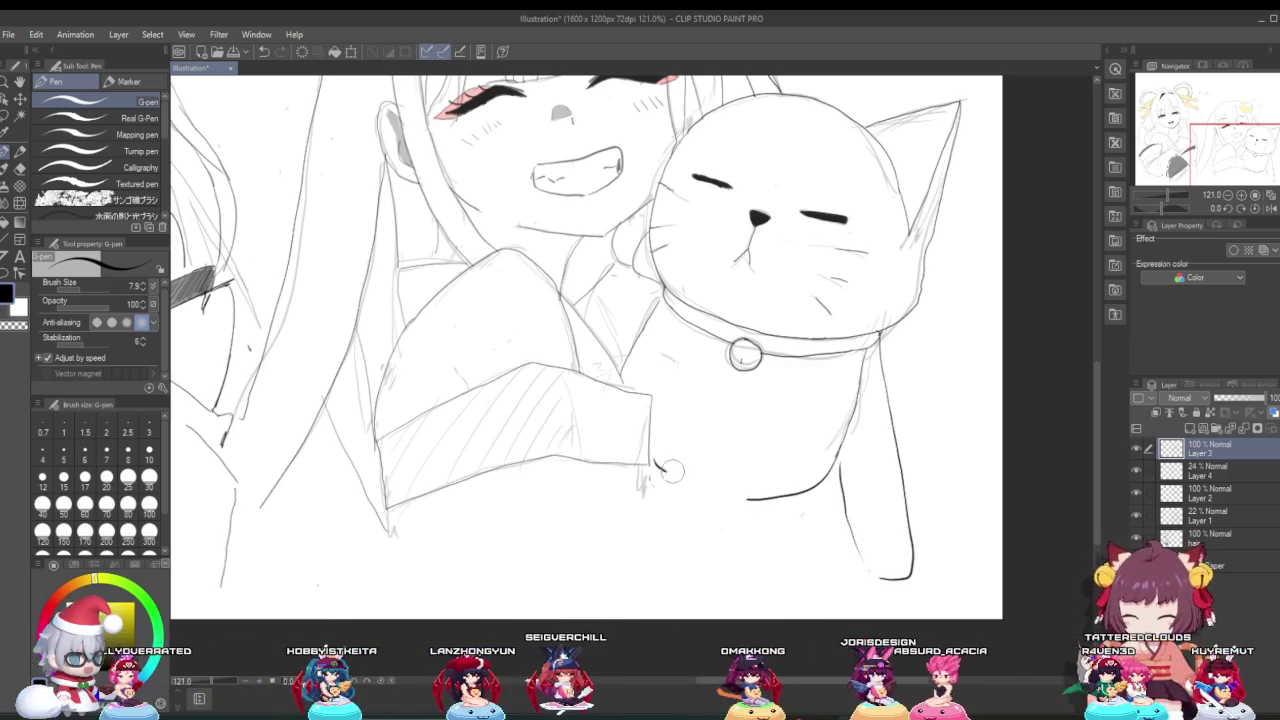
pyautogui.moveTo(760, 503); pyautogui.dragTo(838, 470)
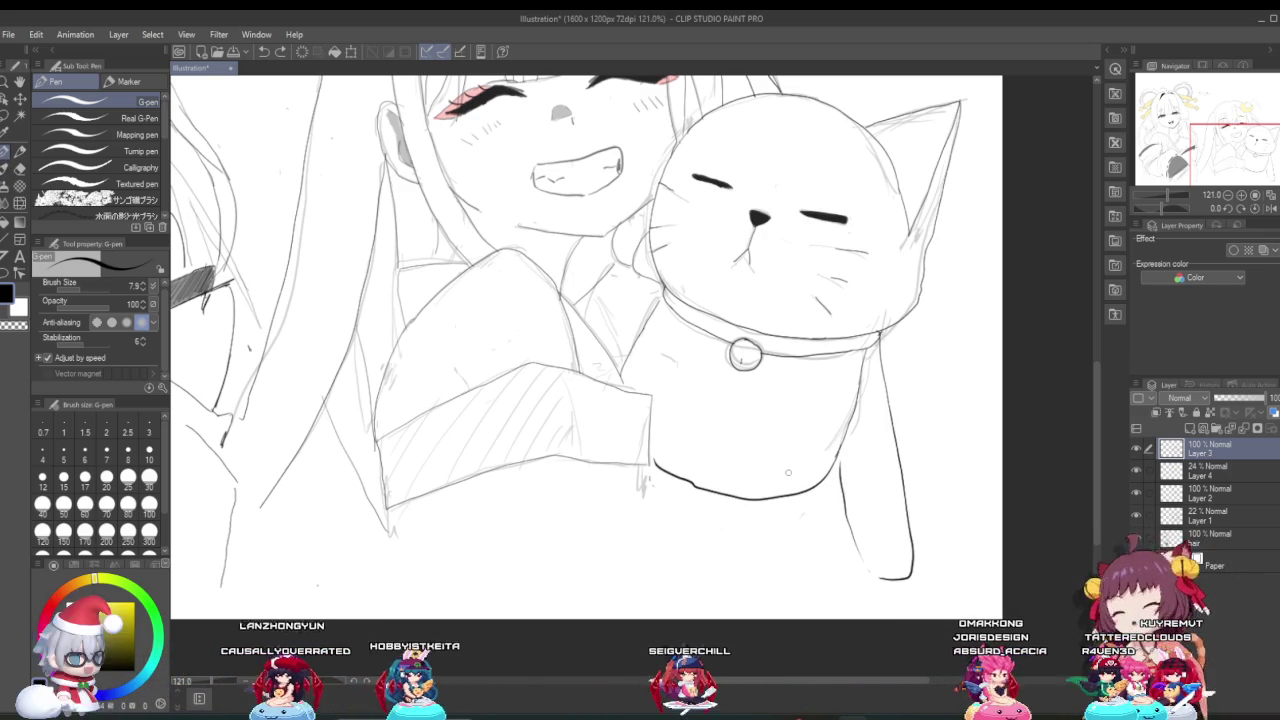
pyautogui.rightClick(669, 470)
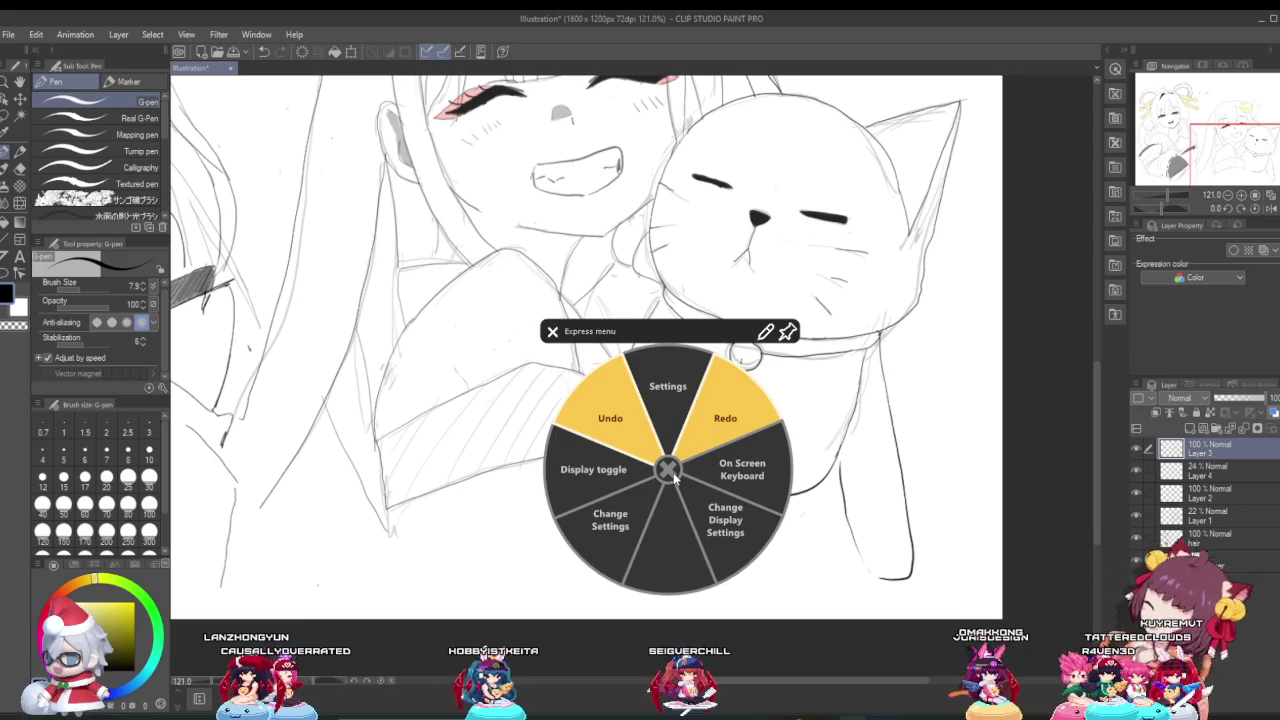
pyautogui.click(669, 470)
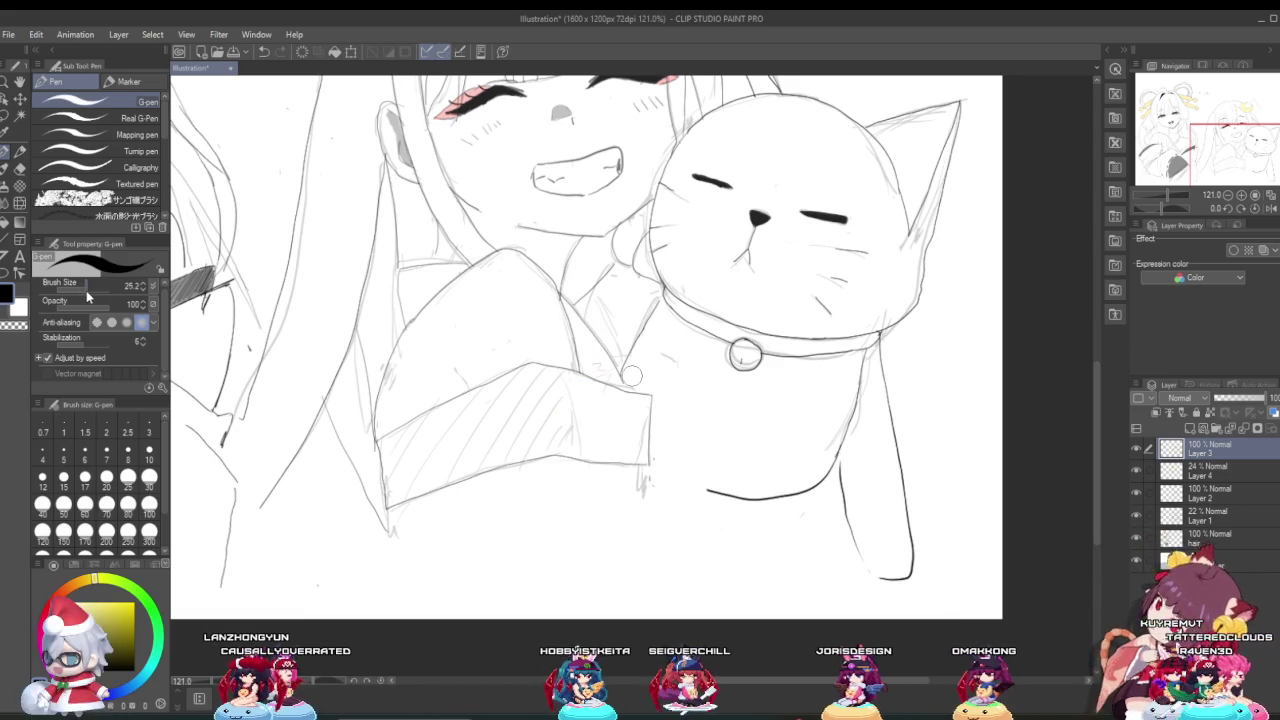
pyautogui.moveTo(697, 487)
pyautogui.mouseDown()
pyautogui.moveTo(757, 500)
pyautogui.moveTo(695, 488)
pyautogui.moveTo(815, 486)
pyautogui.mouseUp()
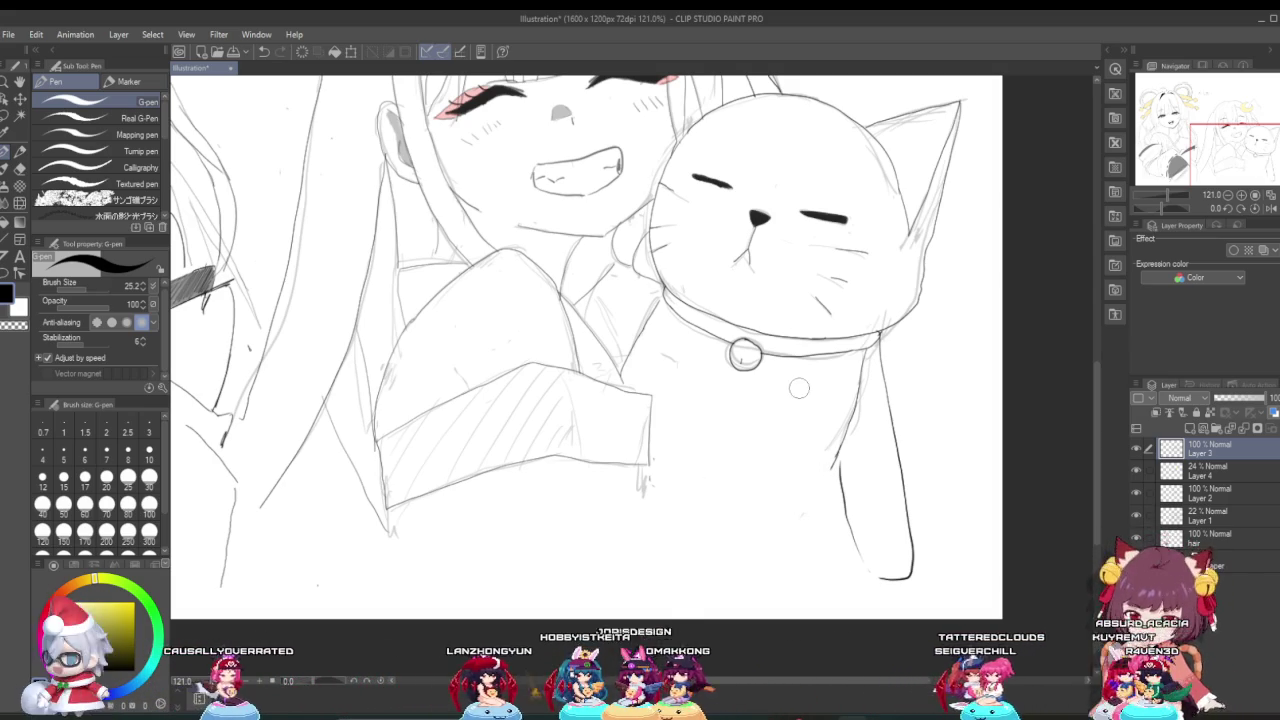
pyautogui.scroll(-4, 611, 381)
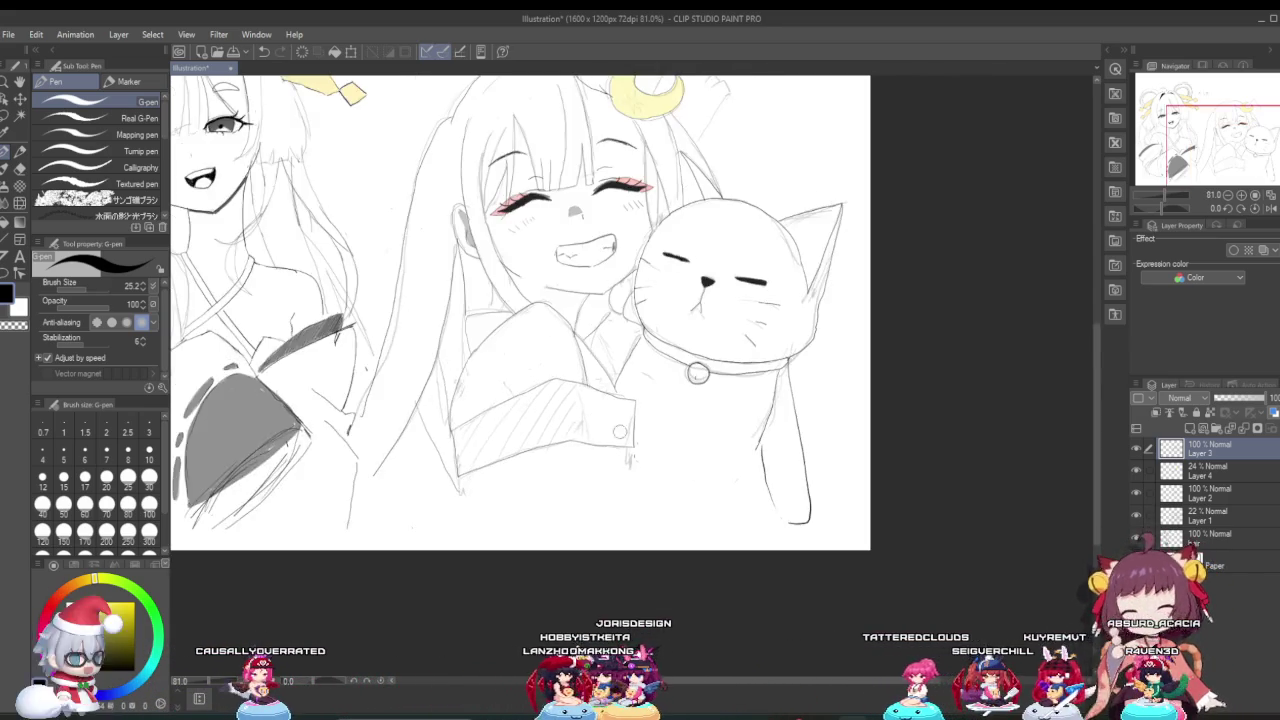
pyautogui.scroll(5, 680, 436)
pyautogui.moveTo(84, 291); pyautogui.dragTo(78, 291)
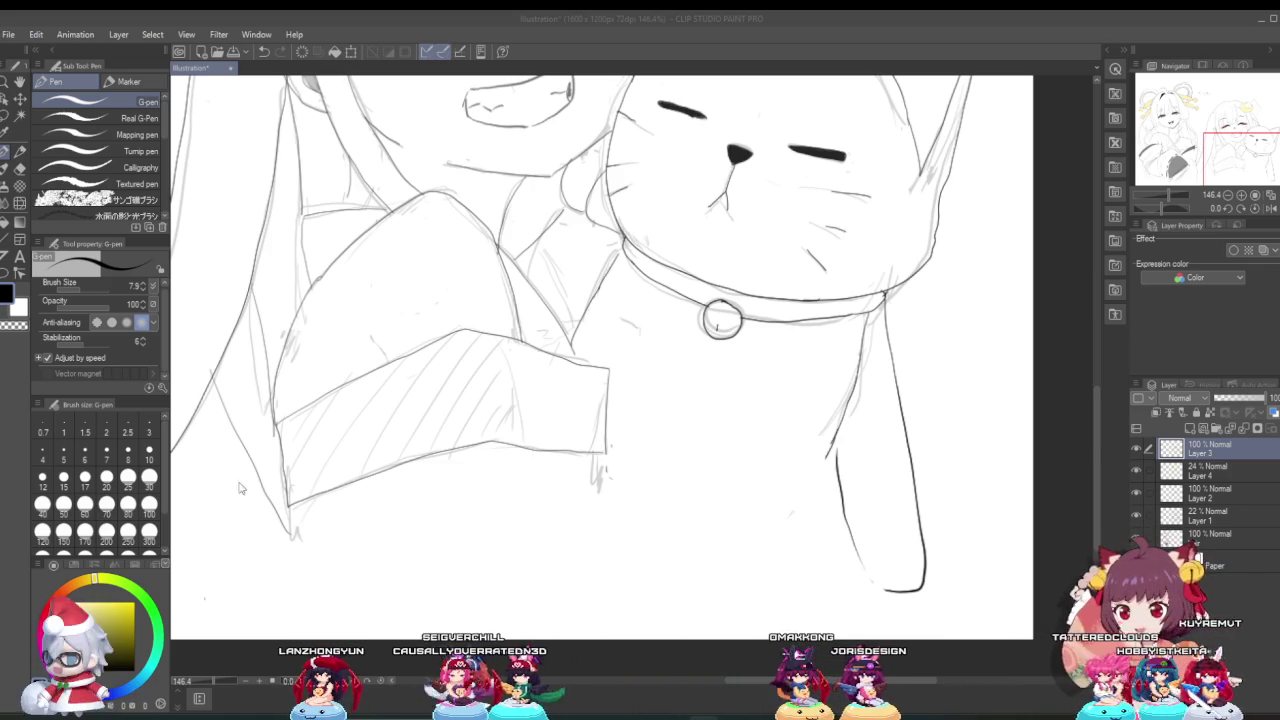
pyautogui.moveTo(78, 286); pyautogui.dragTo(22, 297)
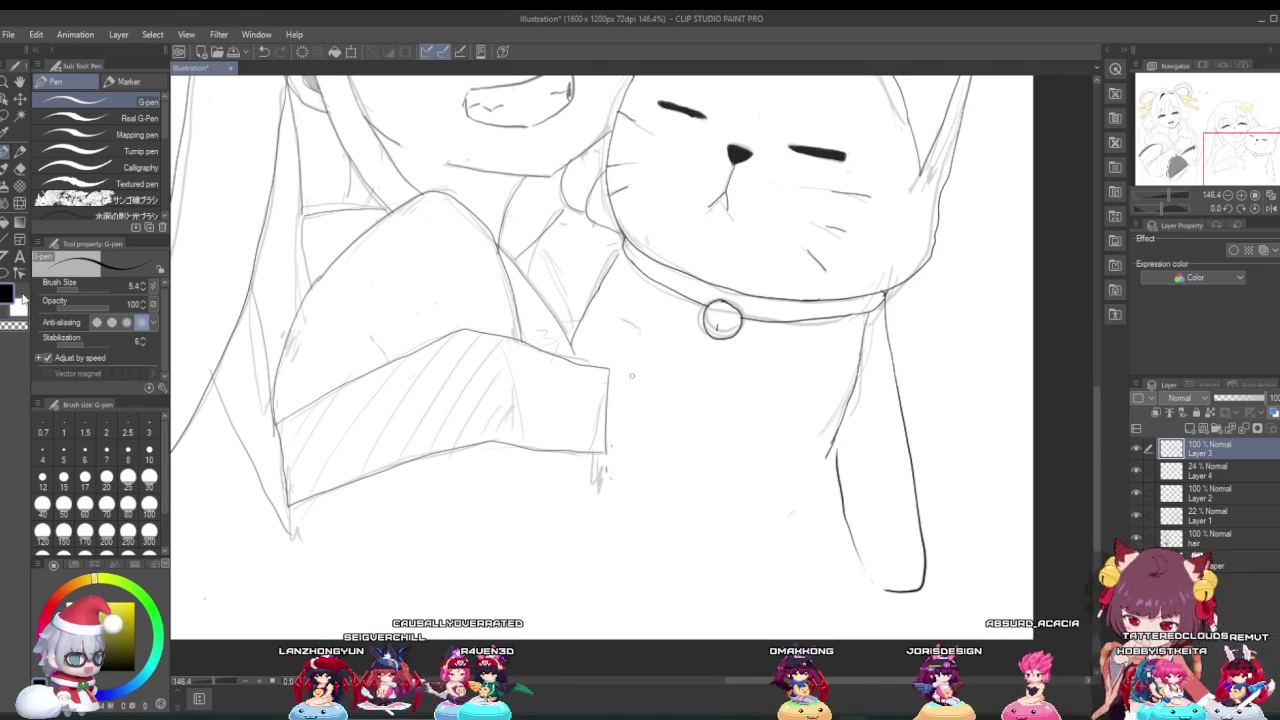
# Step: Ink a large closed round paw outline below the collar bell, undoing one stray stroke
pyautogui.scroll(-3, 715, 456)
pyautogui.scroll(-2, 715, 456)
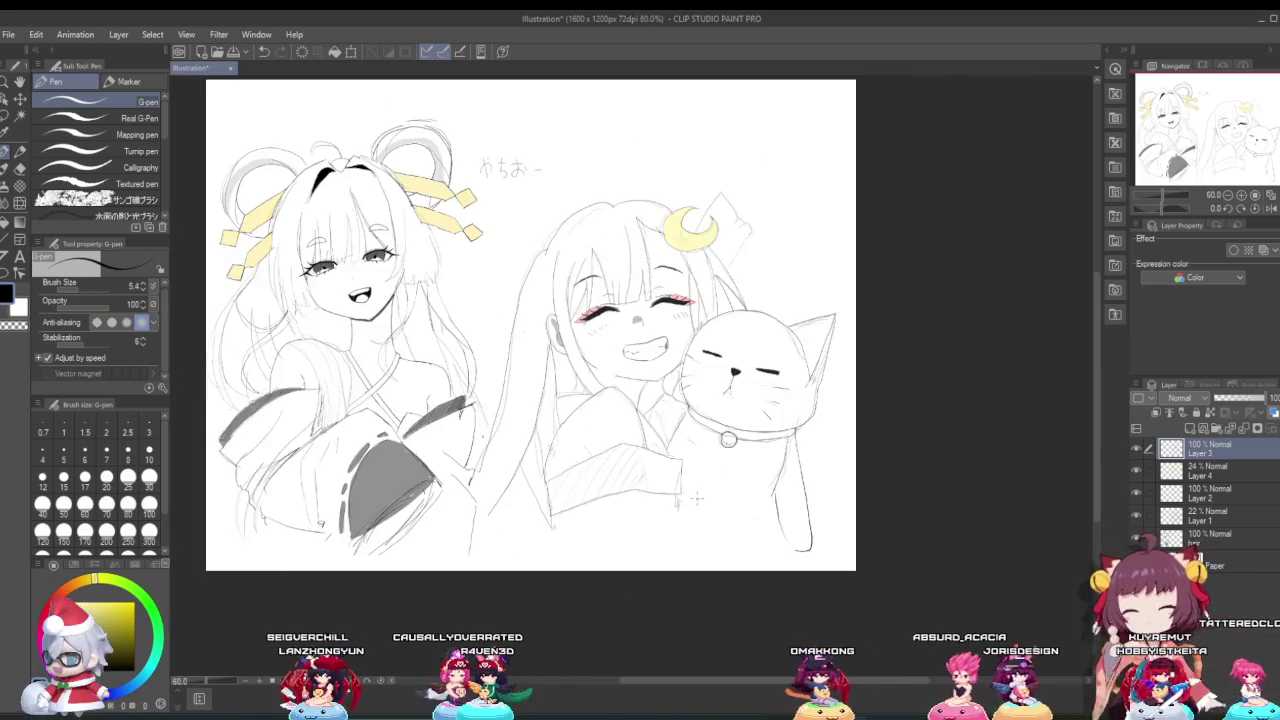
pyautogui.scroll(3, 782, 522)
pyautogui.scroll(2, 782, 522)
pyautogui.scroll(1, 806, 515)
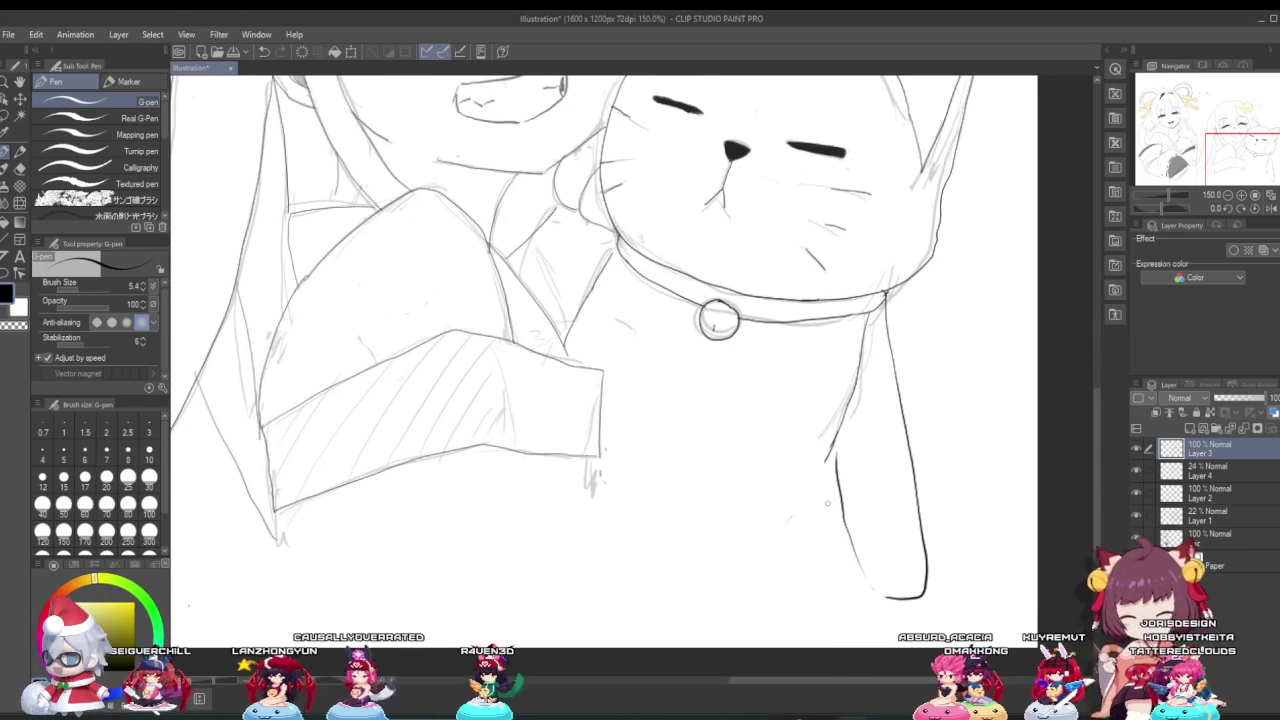
pyautogui.moveTo(749, 525); pyautogui.dragTo(610, 492)
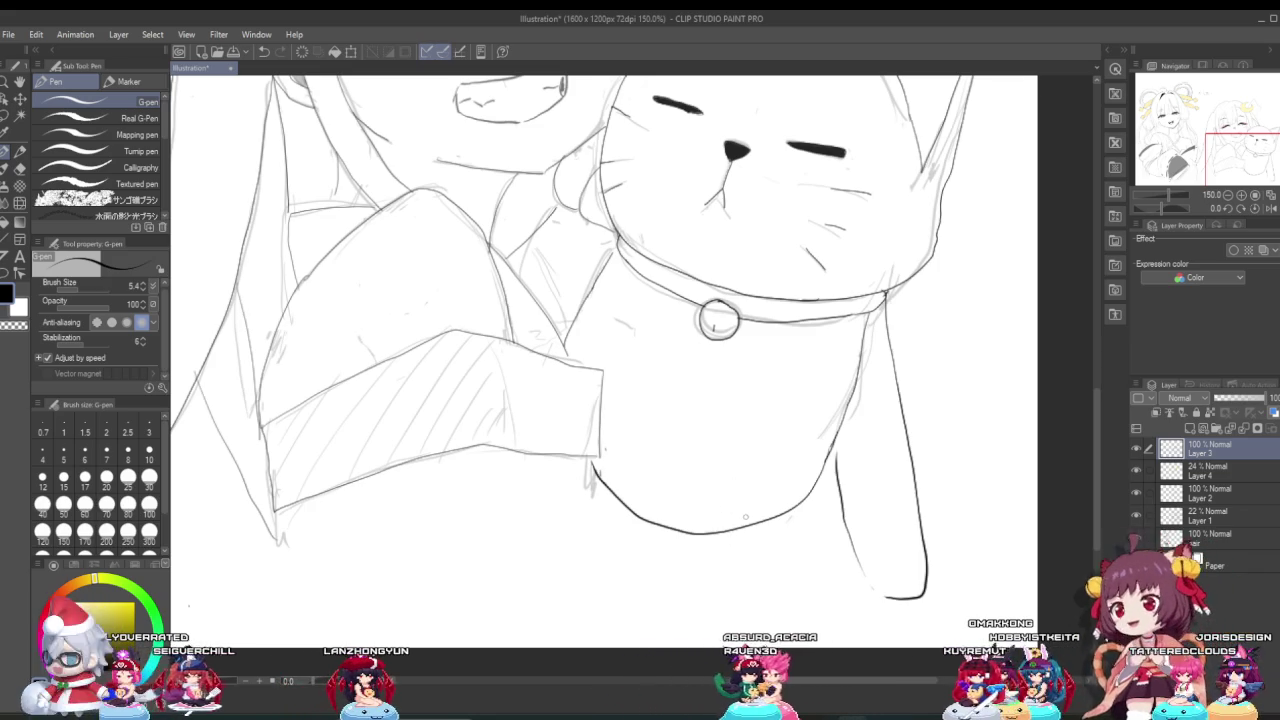
pyautogui.moveTo(780, 347); pyautogui.dragTo(713, 327)
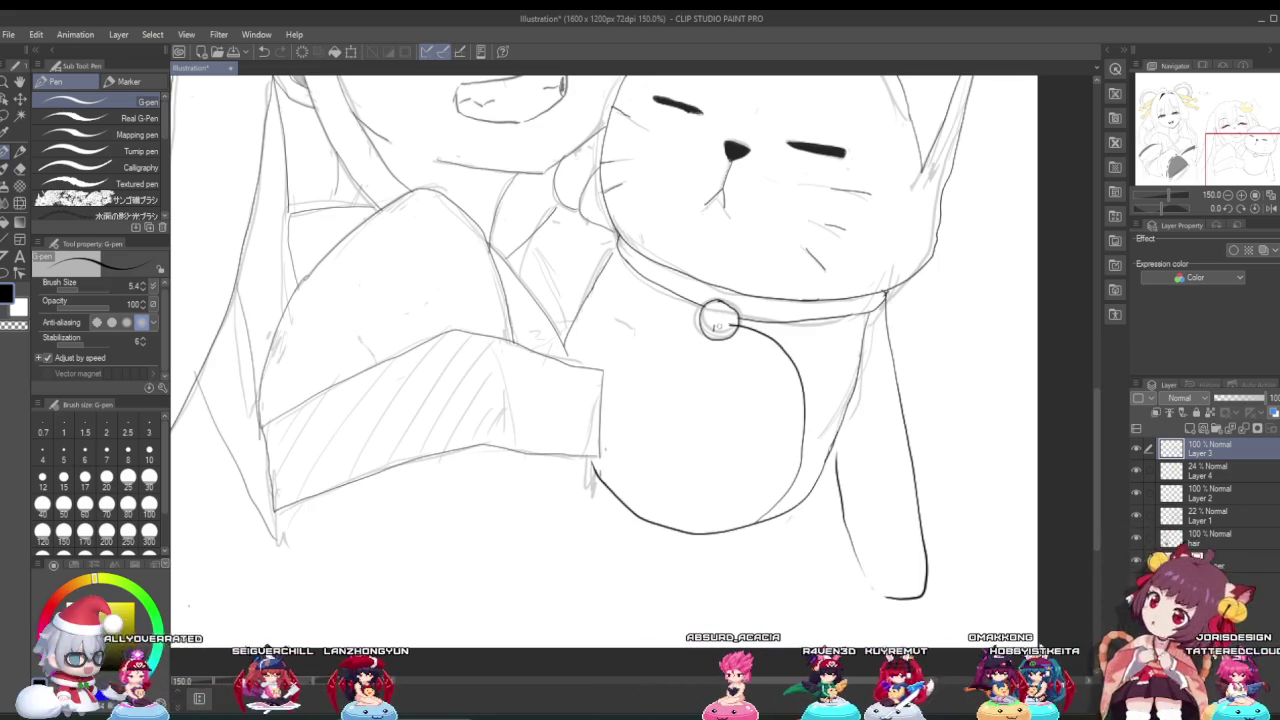
pyautogui.hotkey('ctrl', 'z')
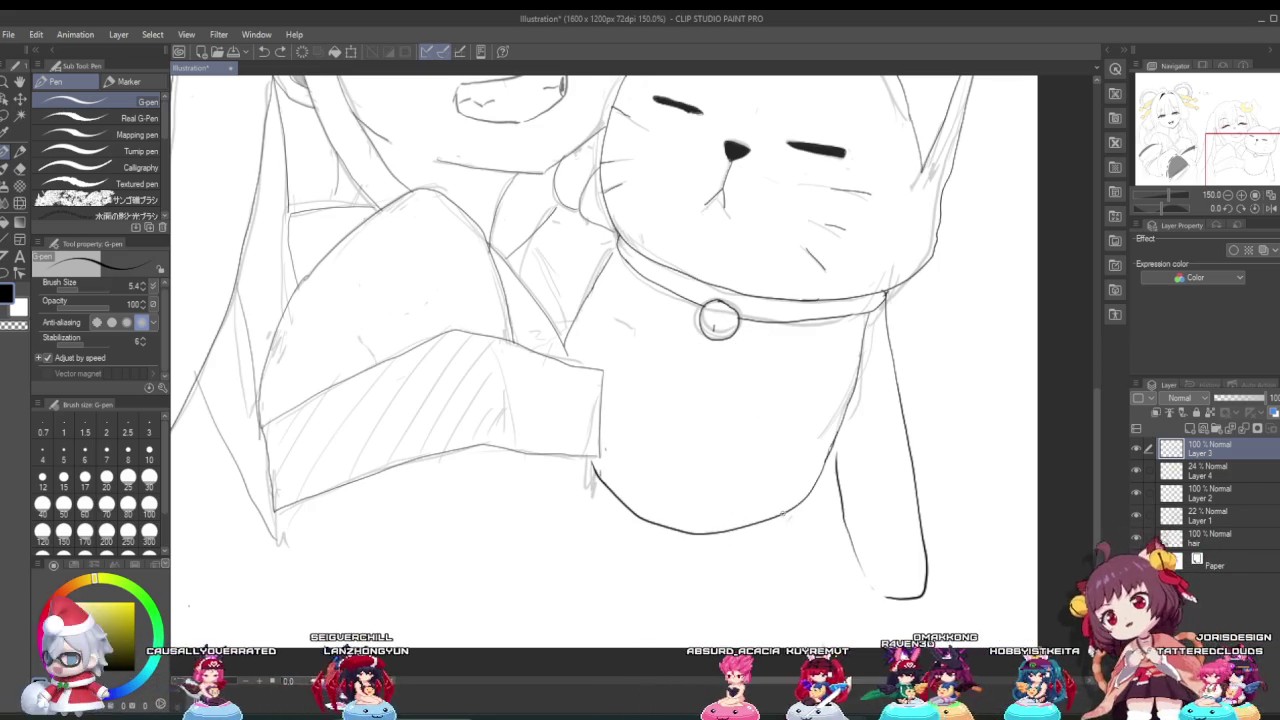
pyautogui.moveTo(740, 350); pyautogui.dragTo(594, 395)
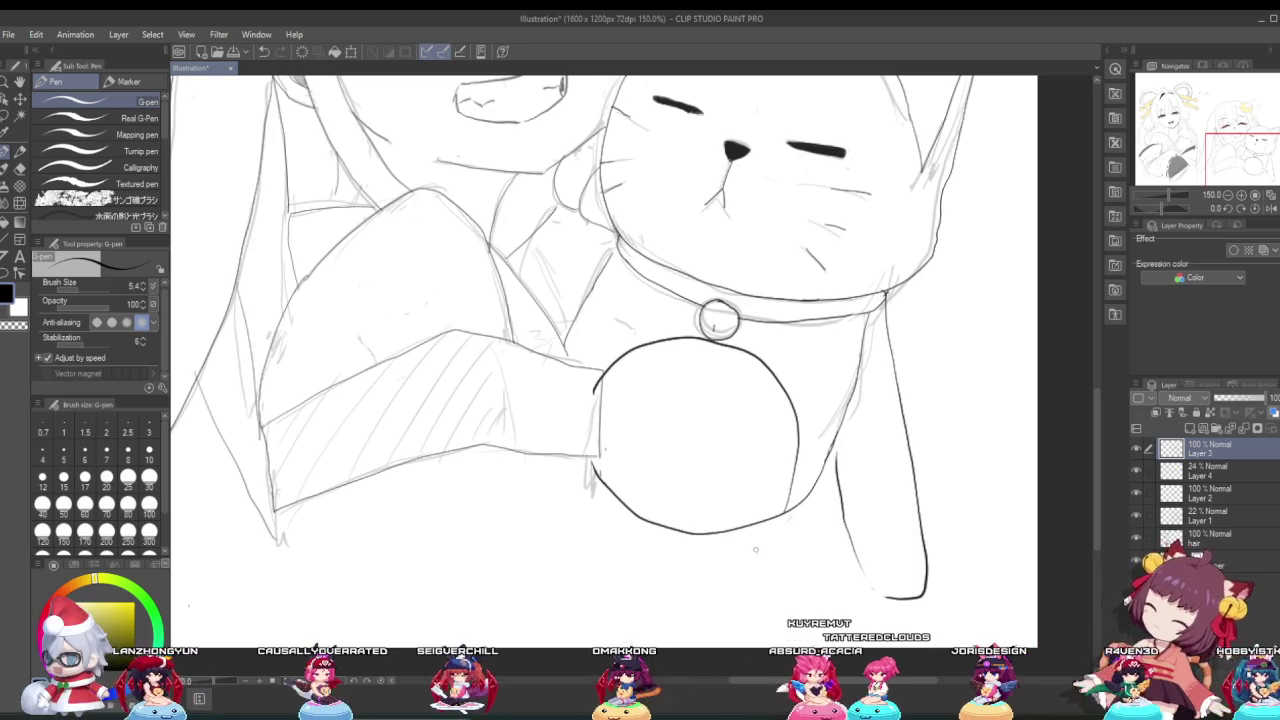
# Step: Ink a smaller round second paw overlapping the first, with two strokes beneath it
pyautogui.moveTo(736, 548); pyautogui.dragTo(838, 481)
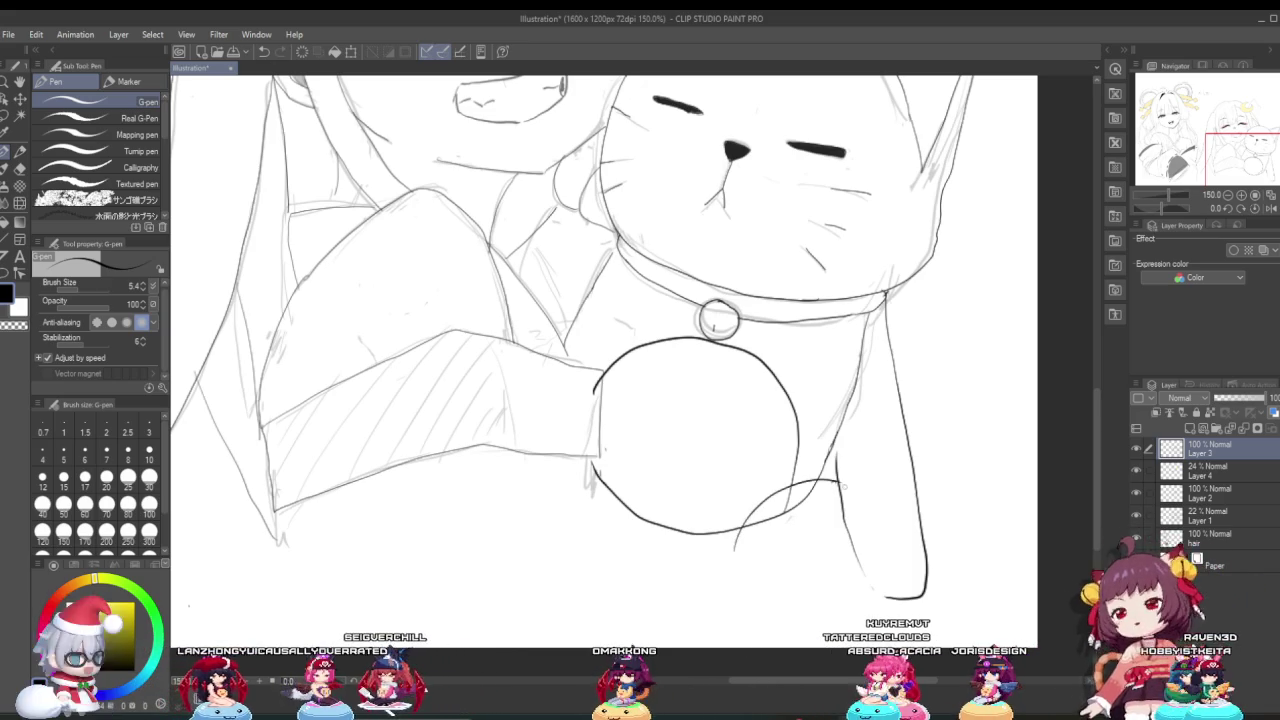
pyautogui.moveTo(737, 545); pyautogui.dragTo(848, 607)
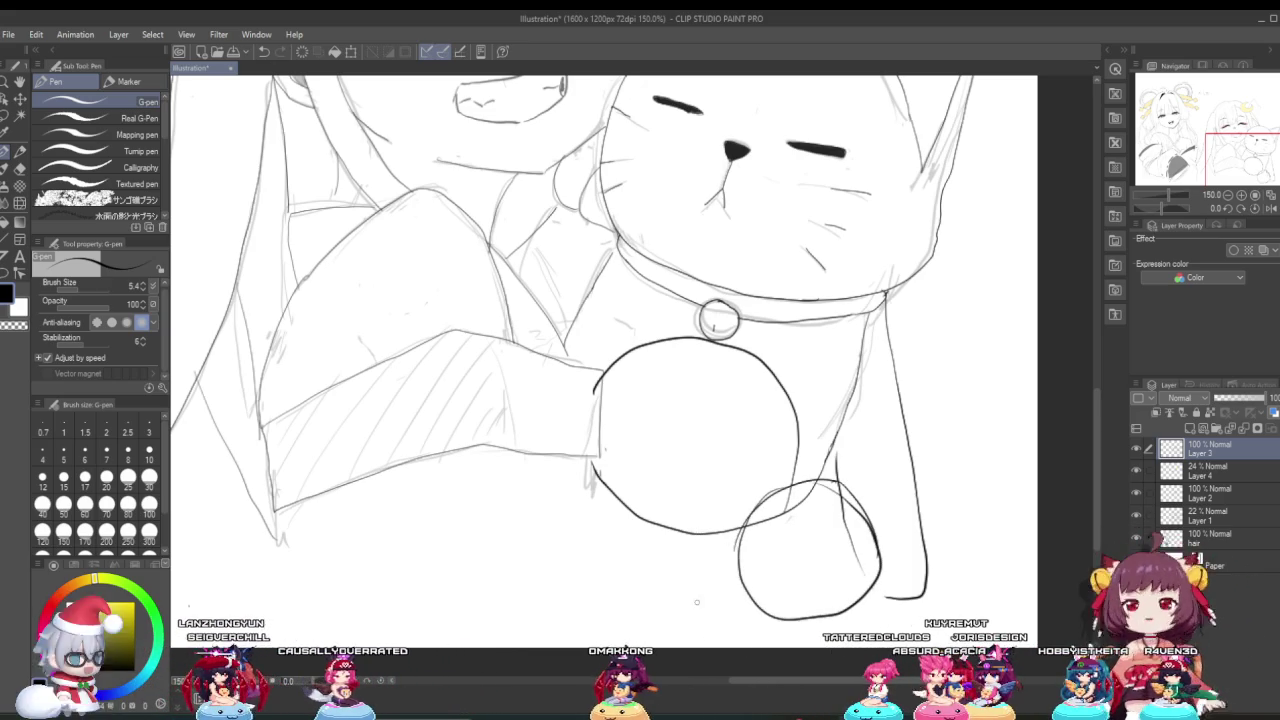
pyautogui.moveTo(776, 489); pyautogui.dragTo(706, 558)
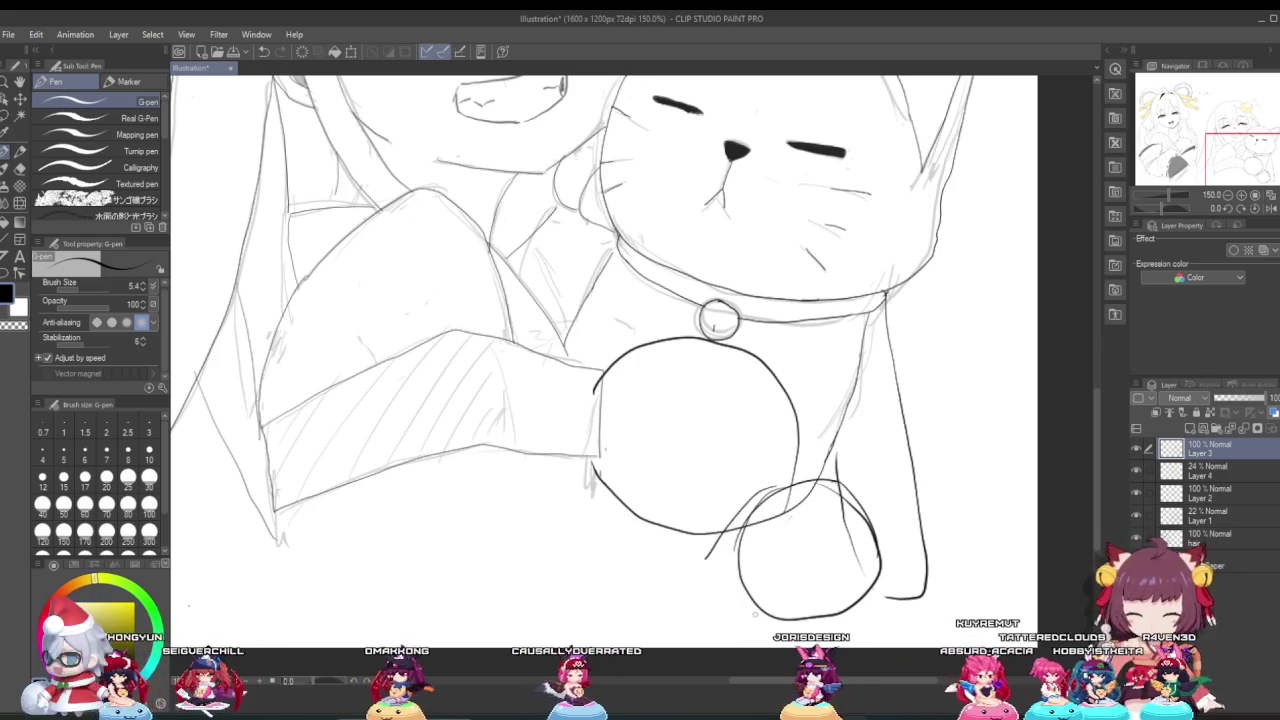
pyautogui.moveTo(735, 573); pyautogui.dragTo(634, 541)
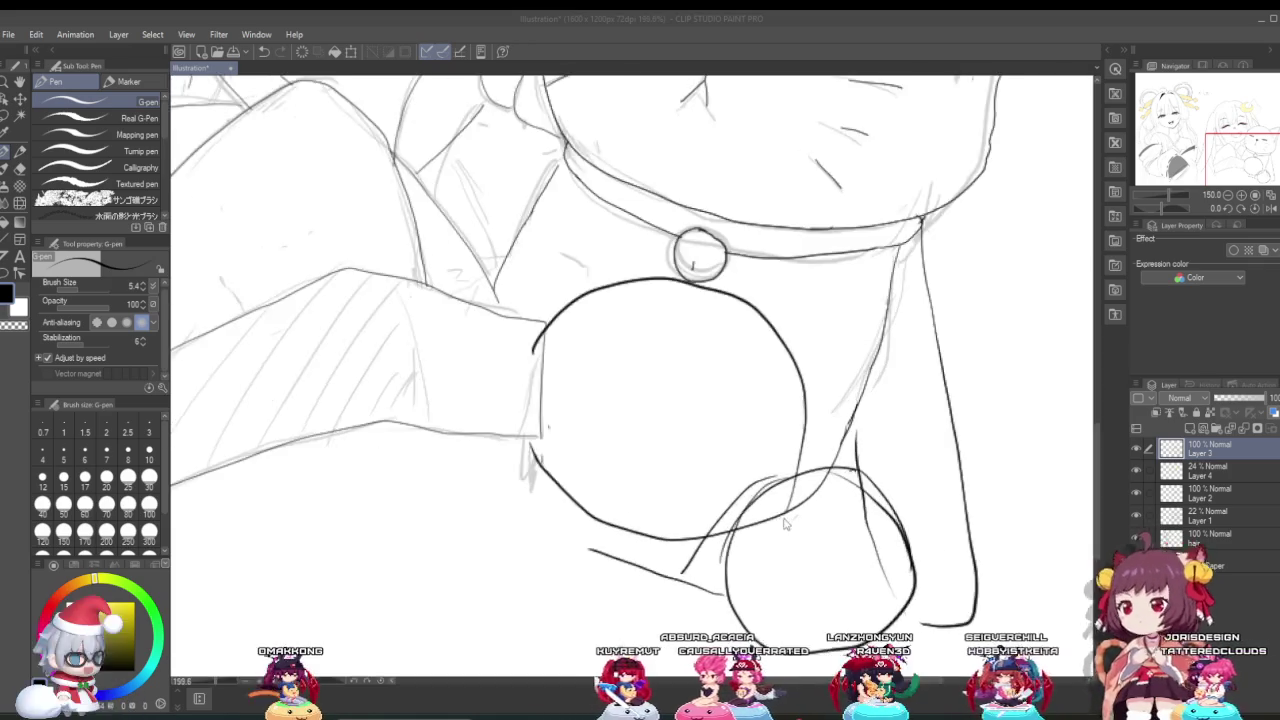
# Step: Zoom around to review both paws and switch to the Hard eraser
pyautogui.scroll(-3, 621, 545)
pyautogui.scroll(2, 700, 545)
pyautogui.scroll(3, 798, 545)
pyautogui.scroll(-1, 780, 530)
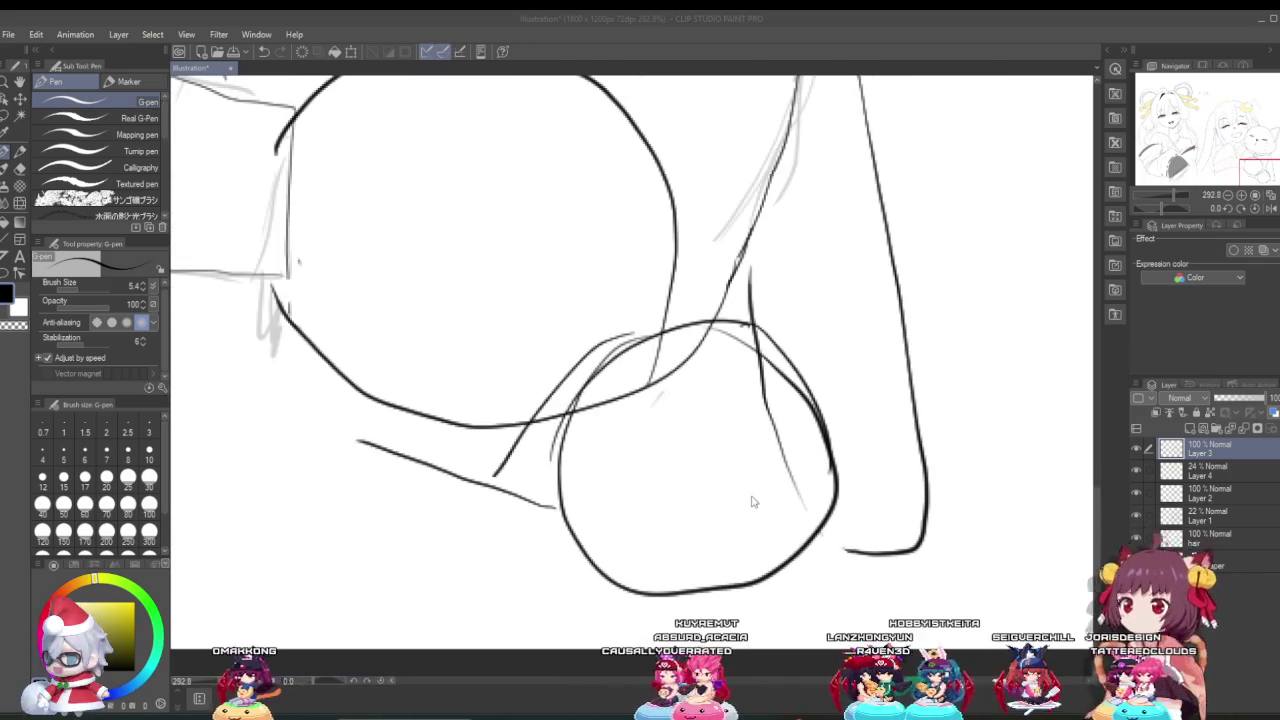
pyautogui.scroll(-1, 720, 460)
pyautogui.scroll(-1, 690, 420)
pyautogui.scroll(-1, 695, 460)
pyautogui.scroll(1, 705, 505)
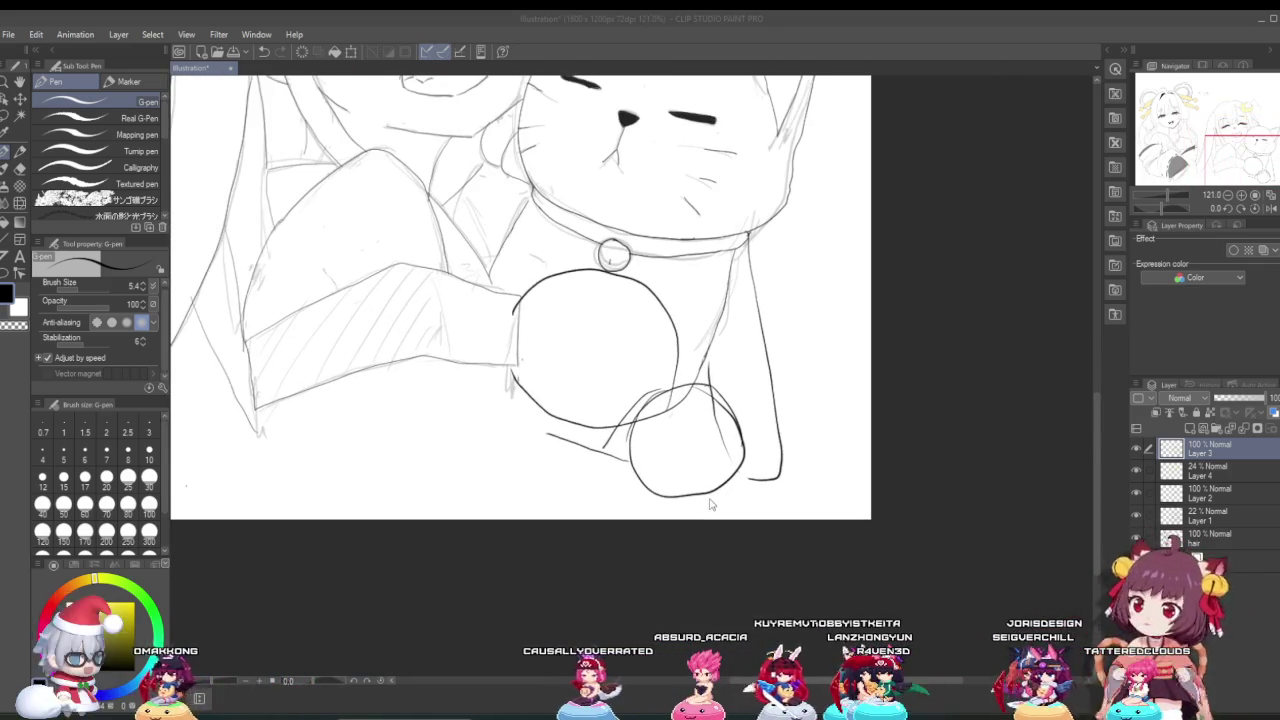
pyautogui.click(20, 168)
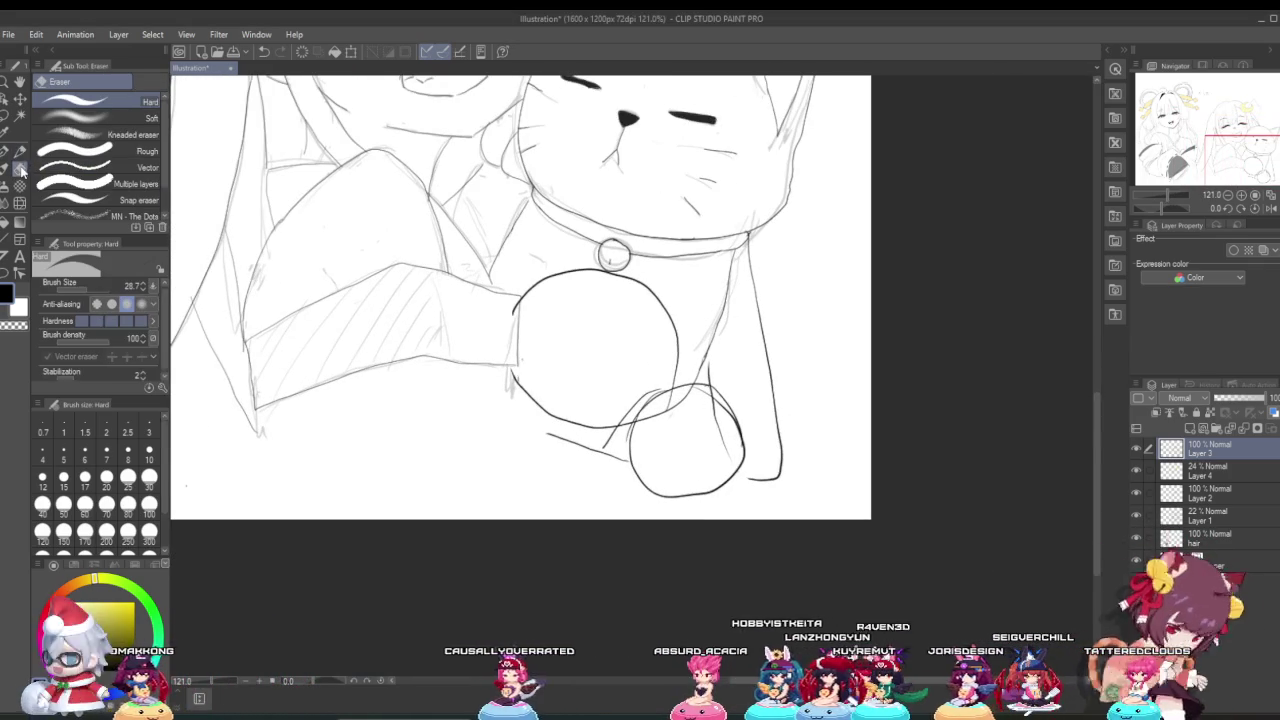
# Step: Erase the lines crossing inside the smaller paw, shrinking the Hard eraser to 17.2 midway
pyautogui.scroll(1, 775, 470)
pyautogui.scroll(1, 775, 471)
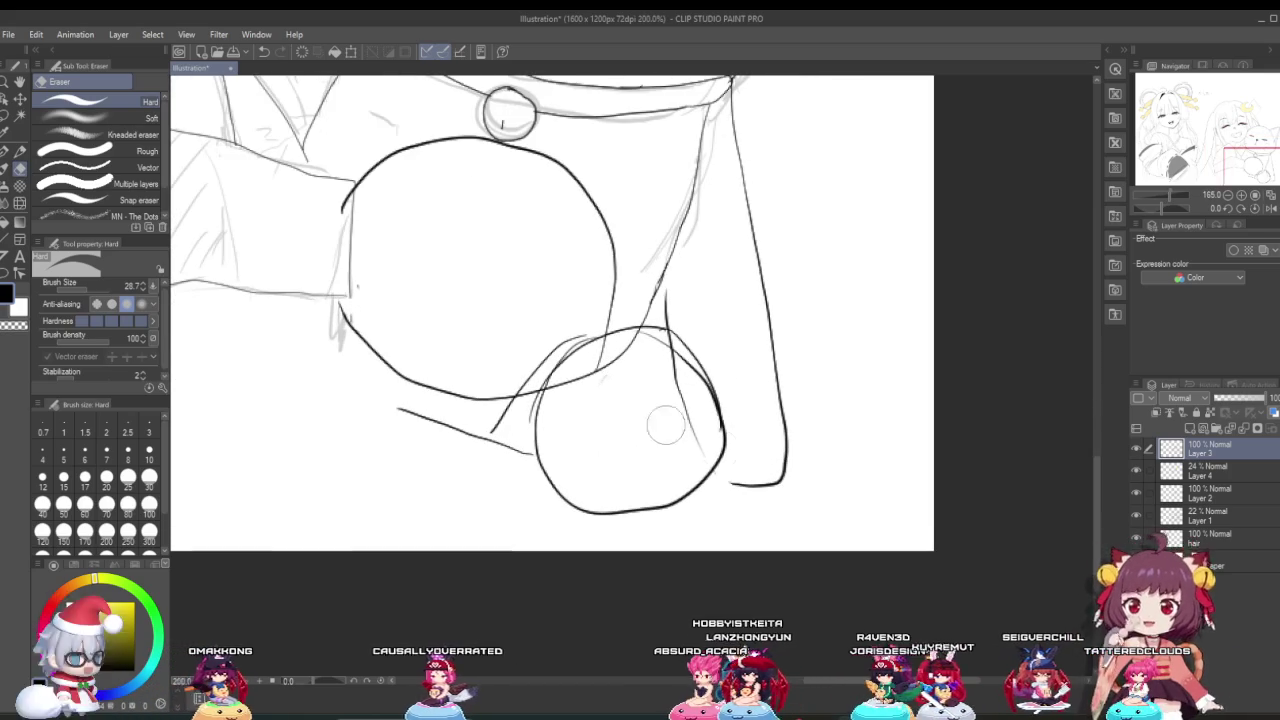
pyautogui.moveTo(662, 357); pyautogui.dragTo(600, 366)
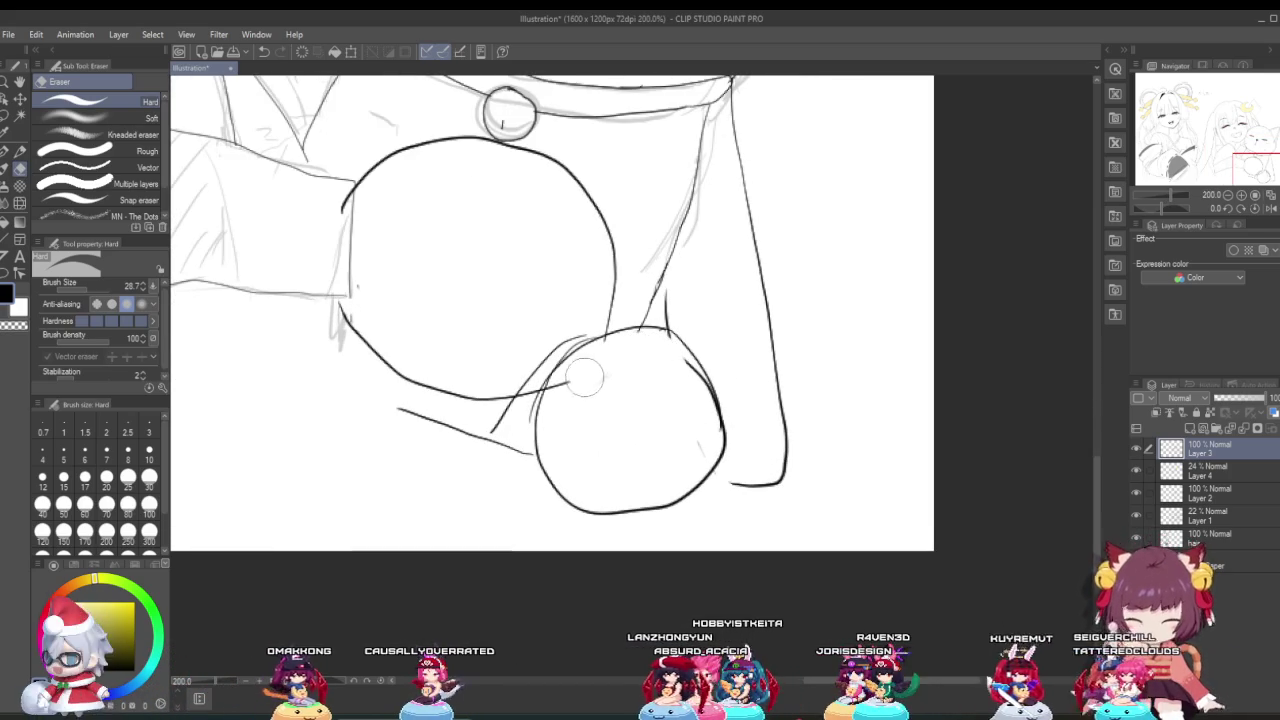
pyautogui.moveTo(692, 384); pyautogui.dragTo(705, 440)
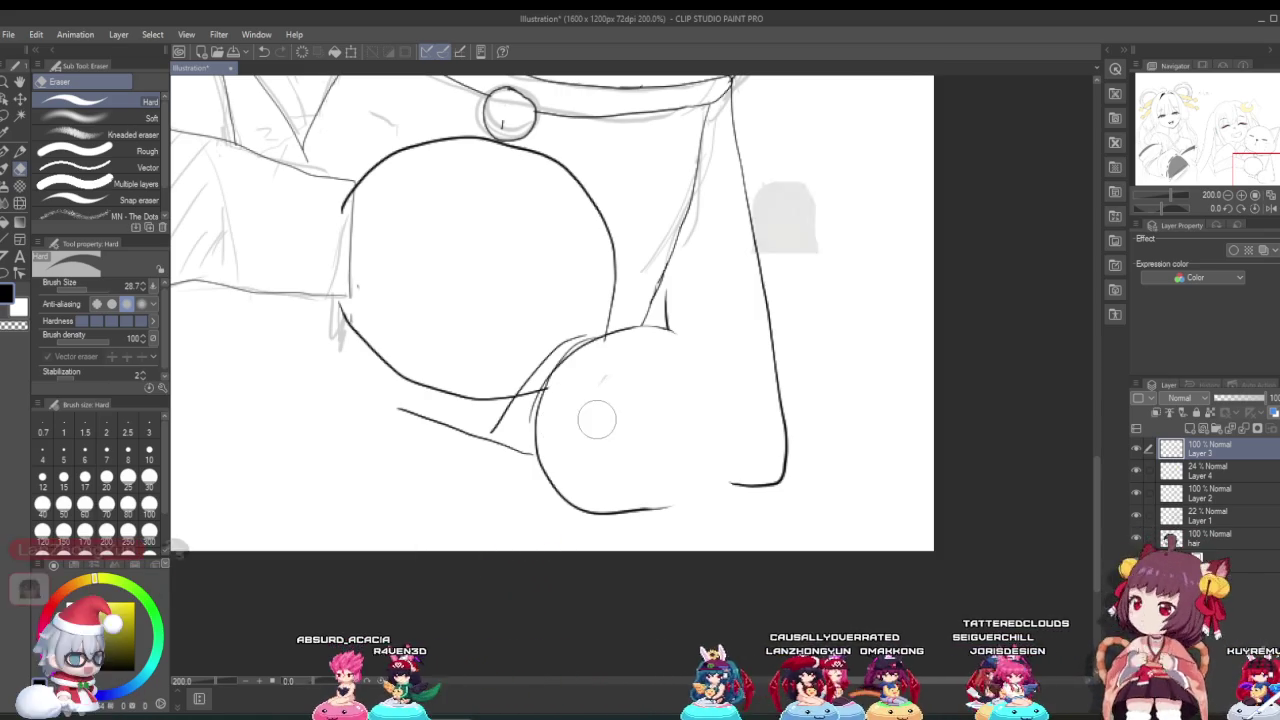
pyautogui.scroll(3, 594, 417)
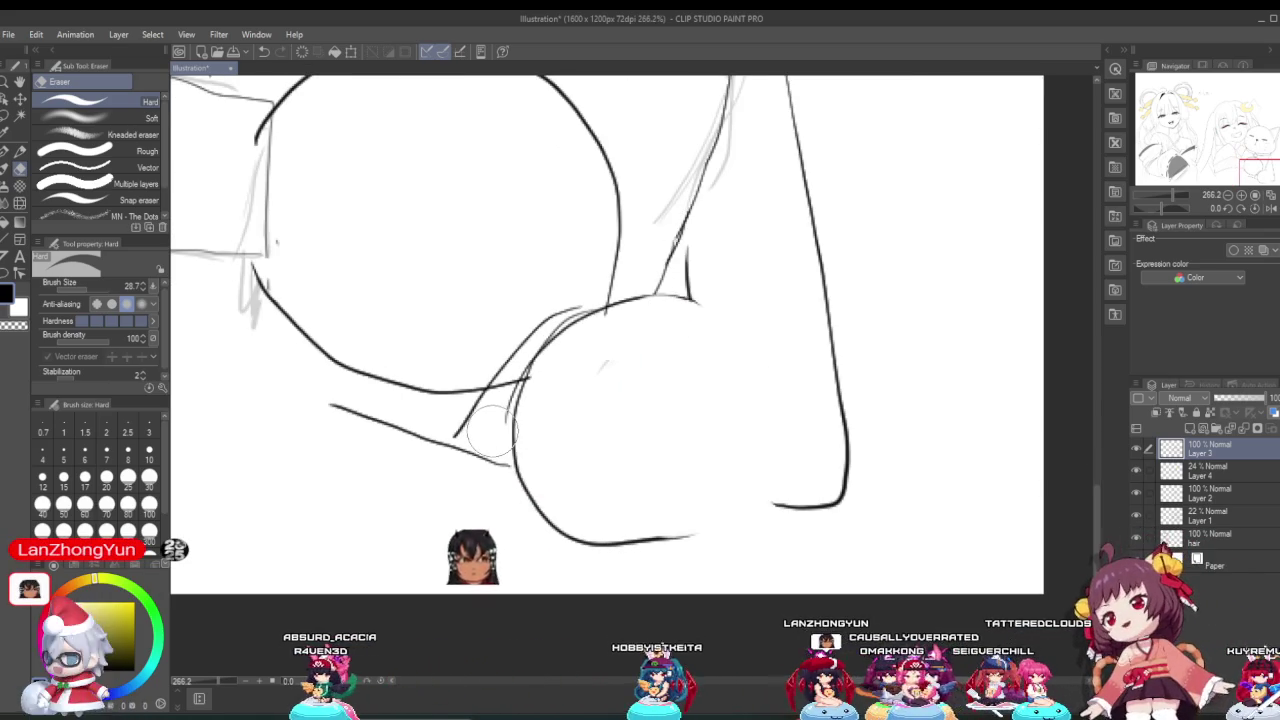
pyautogui.press('[')
pyautogui.press('[')
pyautogui.moveTo(463, 430); pyautogui.dragTo(514, 349)
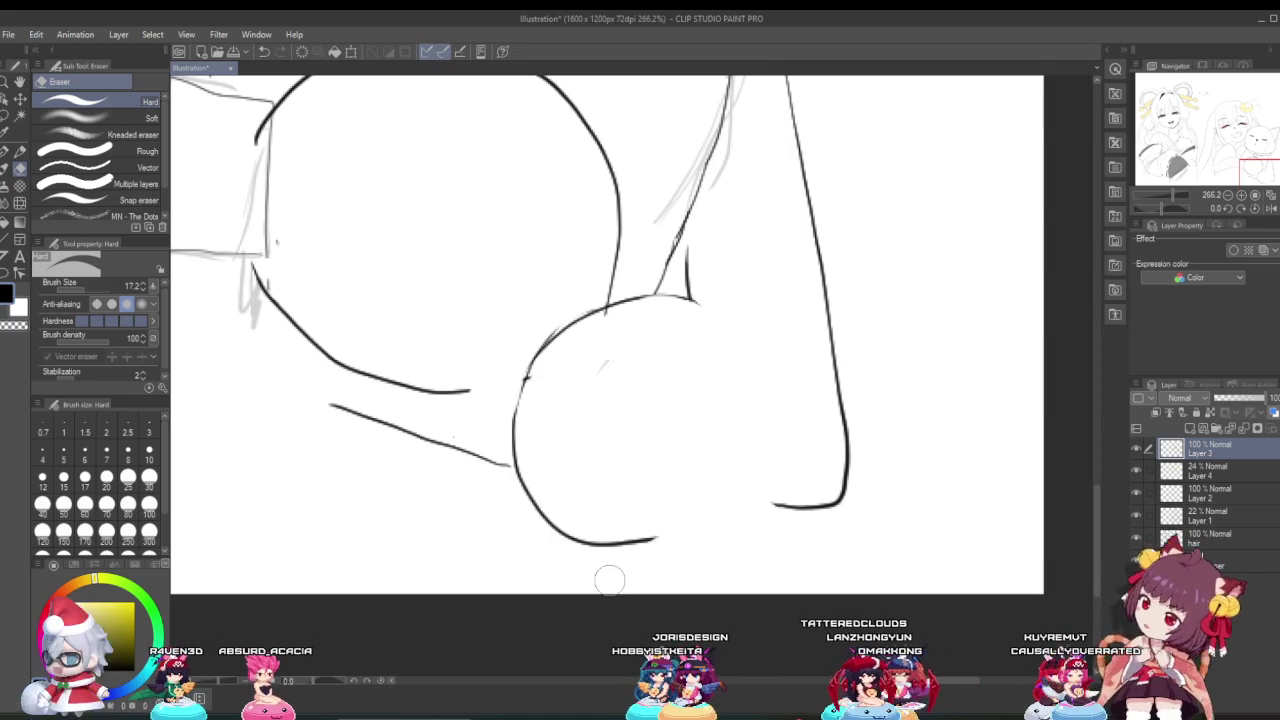
pyautogui.moveTo(663, 535); pyautogui.dragTo(625, 542)
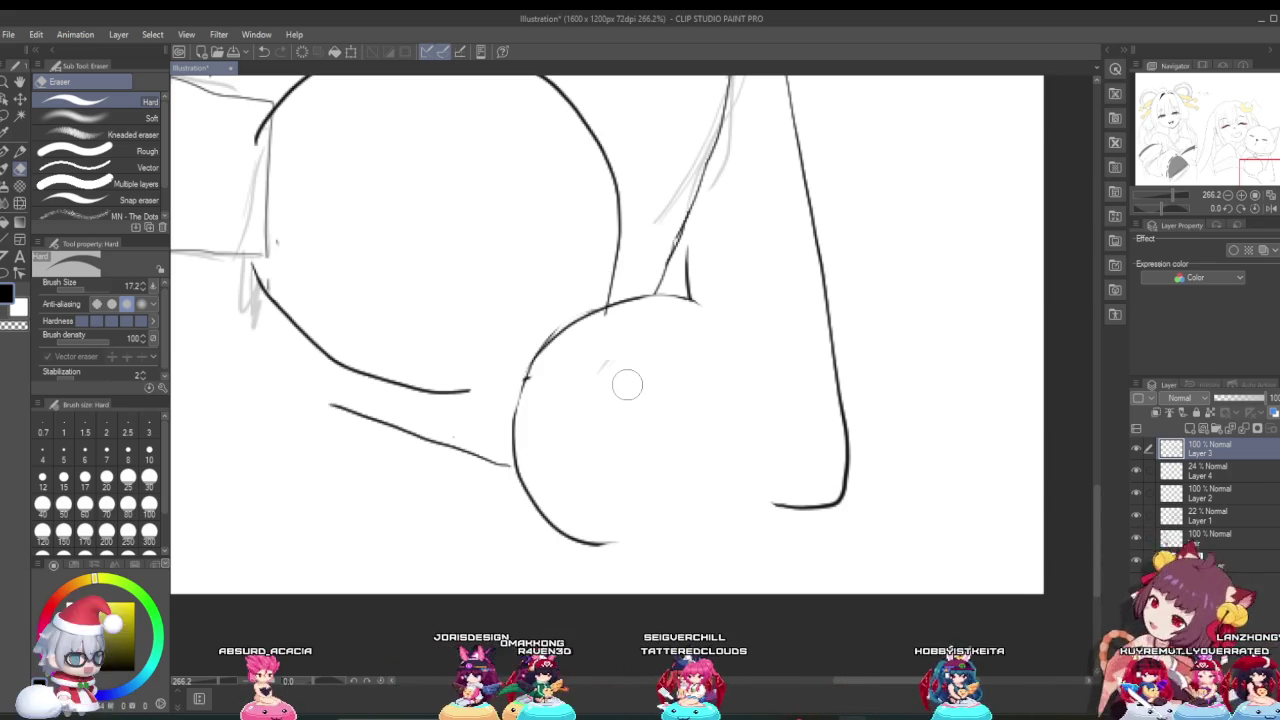
pyautogui.press('p')
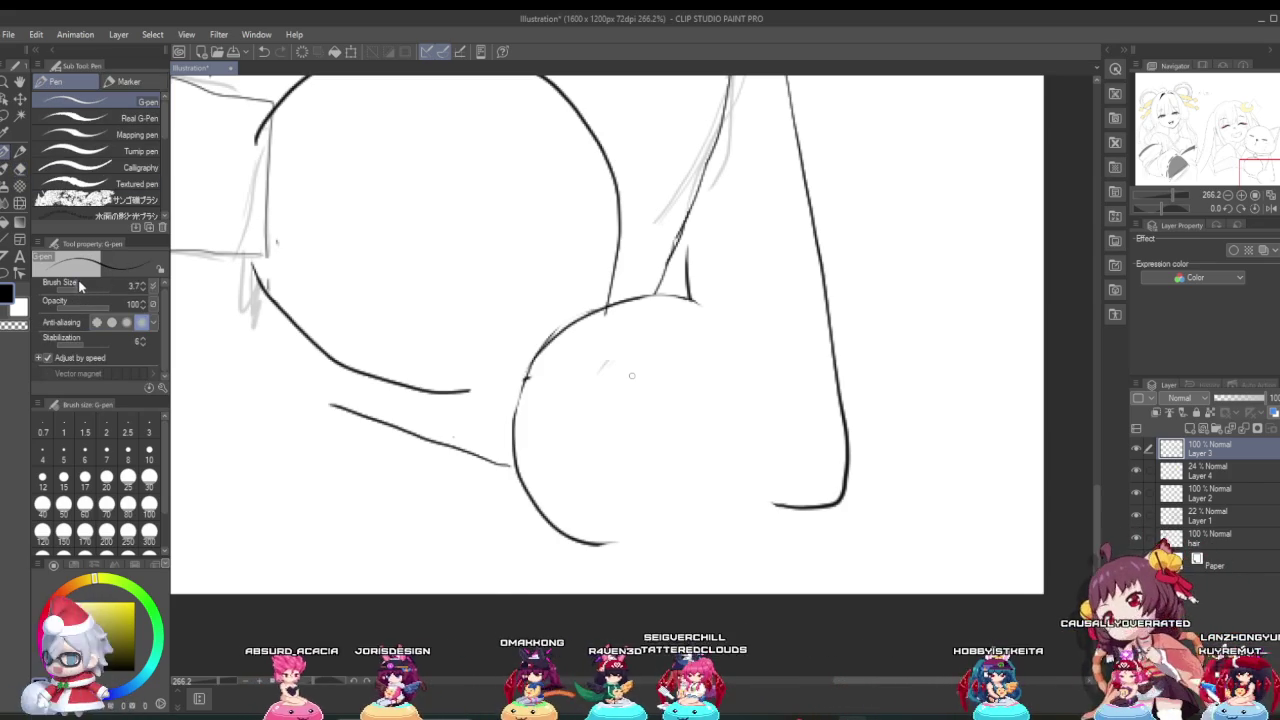
# Step: Redraw the small paw's right edge, undoing misplaced strokes, and extend the arc above it down-left
pyautogui.moveTo(697, 302); pyautogui.dragTo(743, 456)
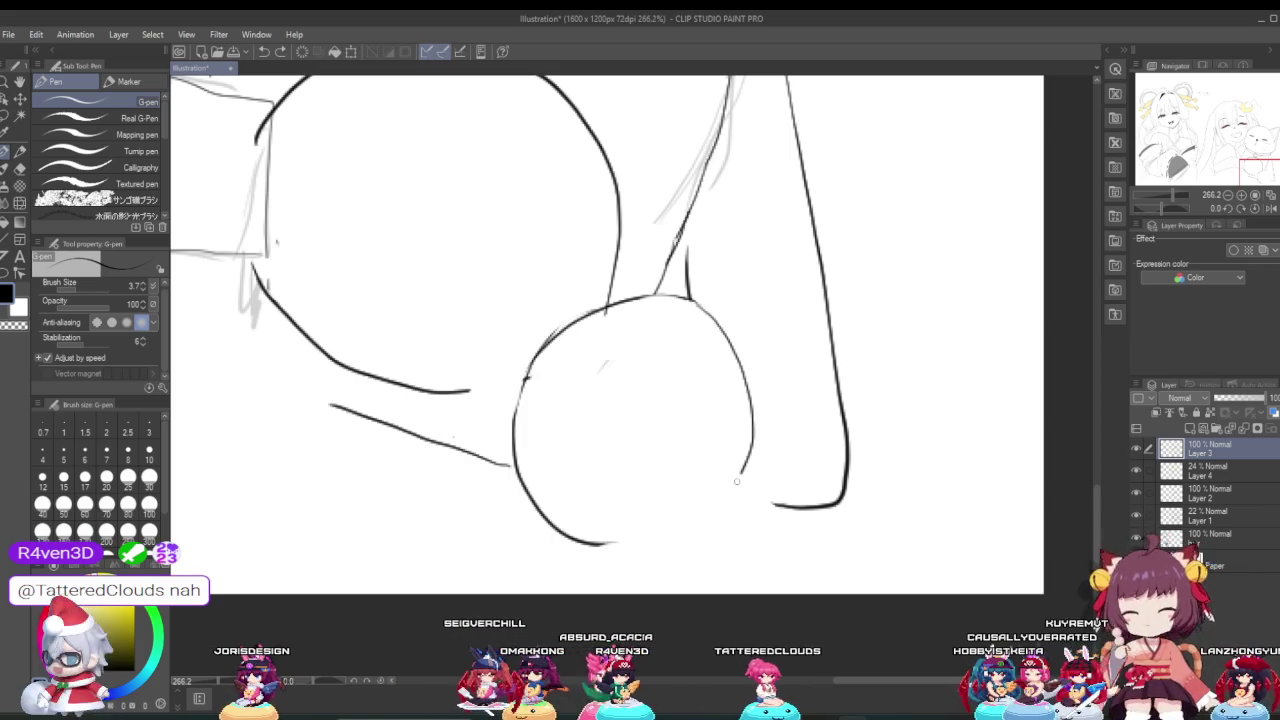
pyautogui.hotkey('ctrl', 'z')
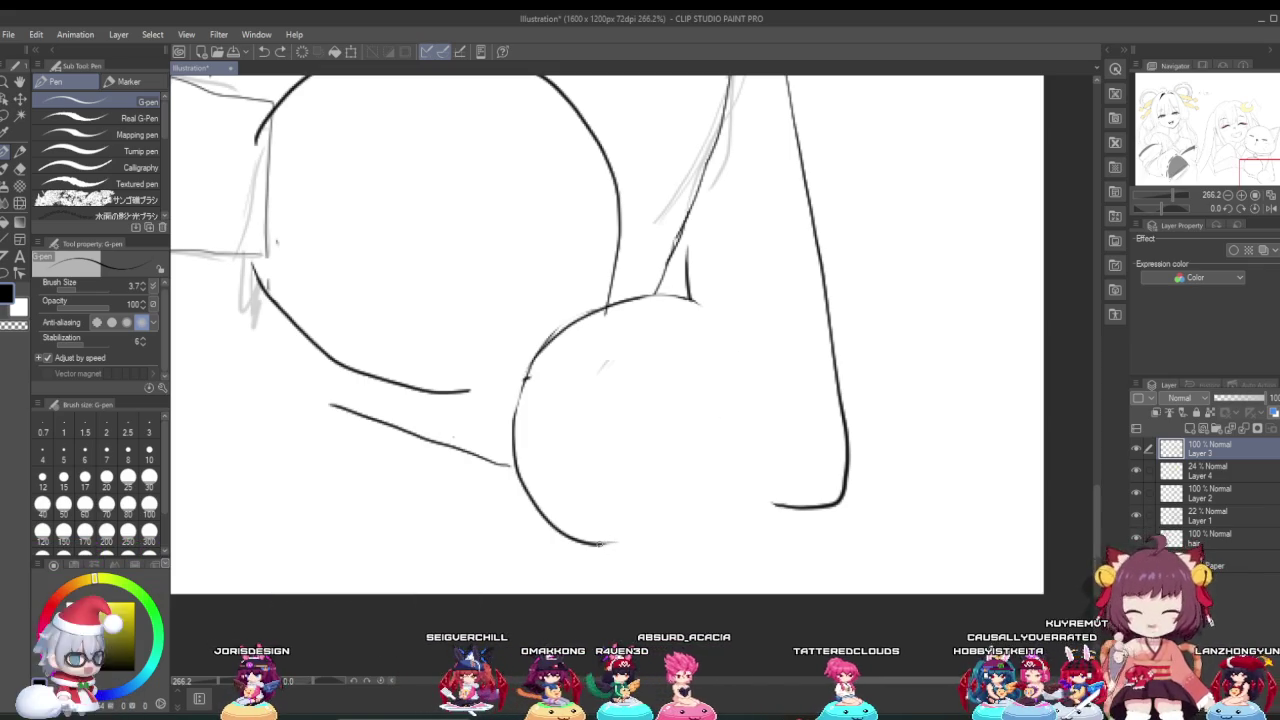
pyautogui.moveTo(690, 298); pyautogui.dragTo(744, 356)
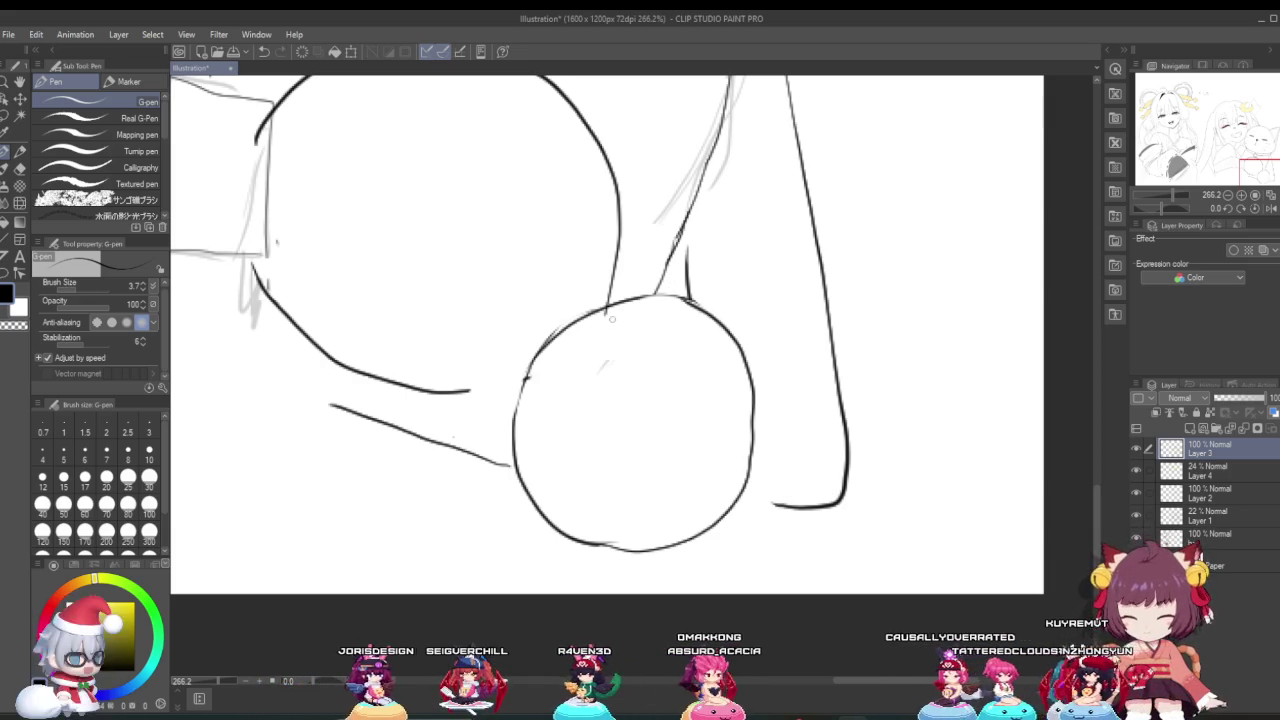
pyautogui.hotkey('ctrl', 'z')
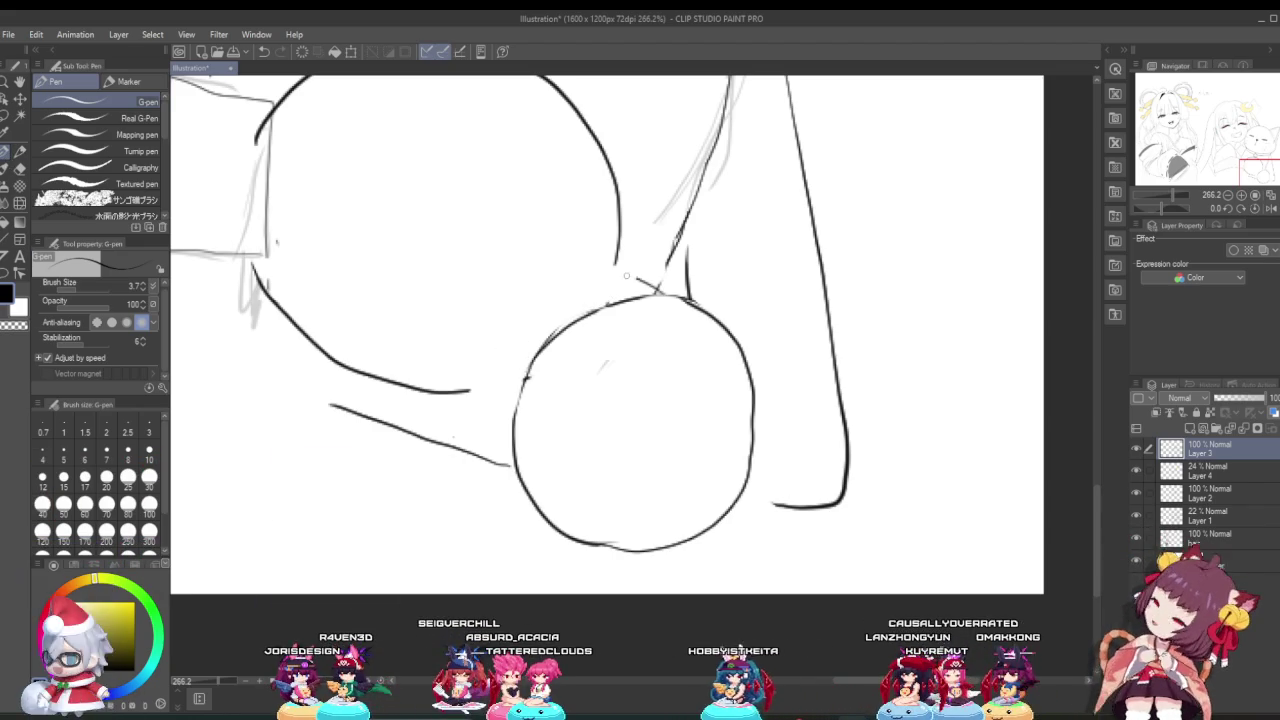
pyautogui.moveTo(530, 317); pyautogui.dragTo(493, 357)
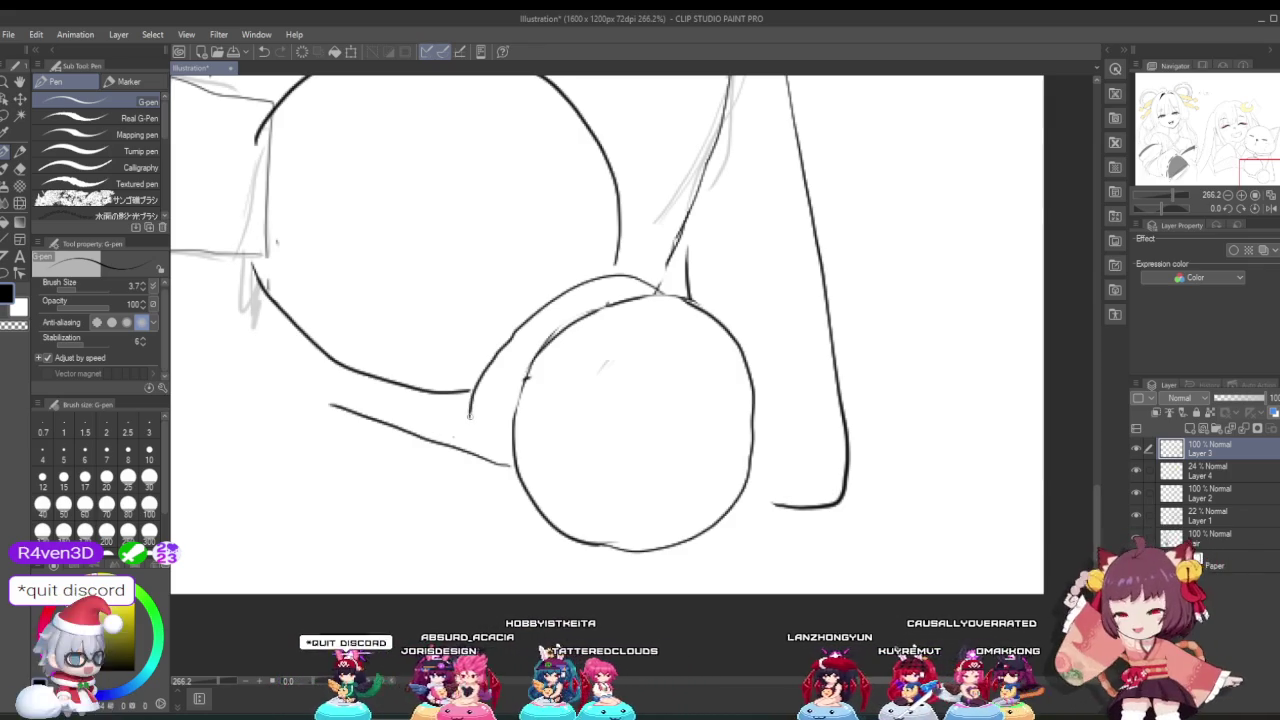
pyautogui.scroll(-1, 576, 373)
pyautogui.scroll(-3, 576, 373)
pyautogui.scroll(-2, 576, 373)
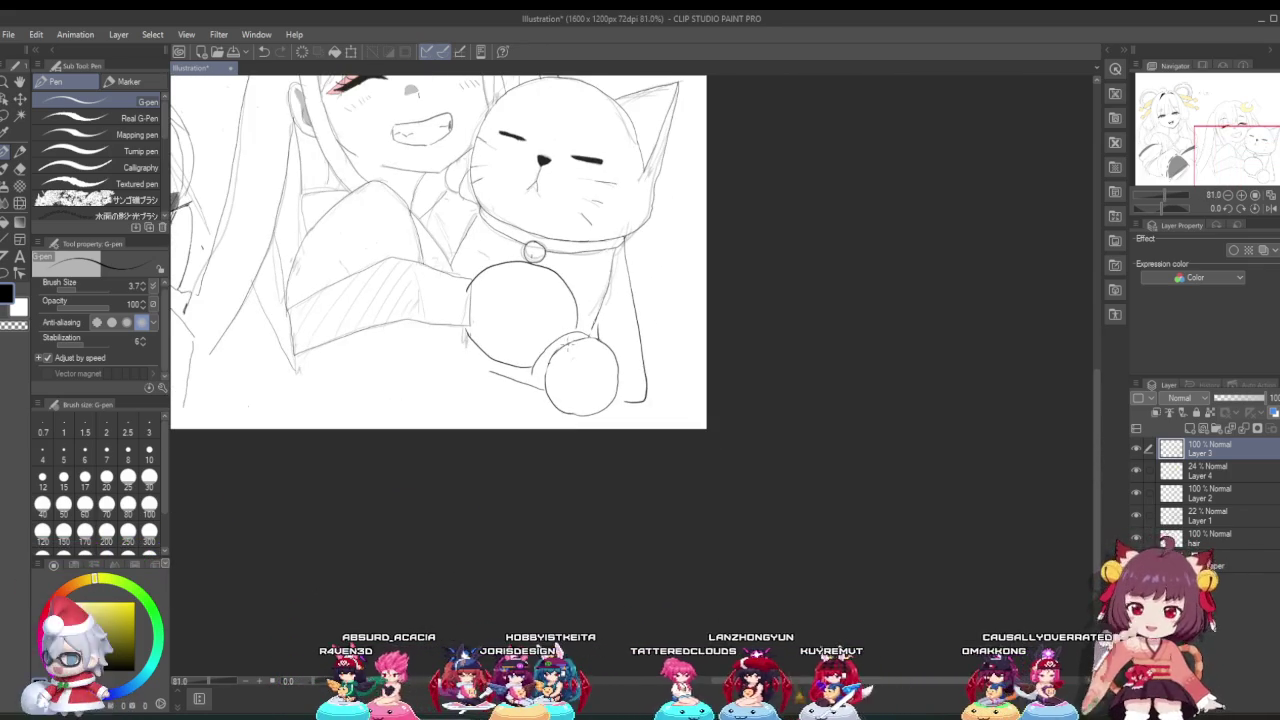
pyautogui.scroll(-2, 568, 362)
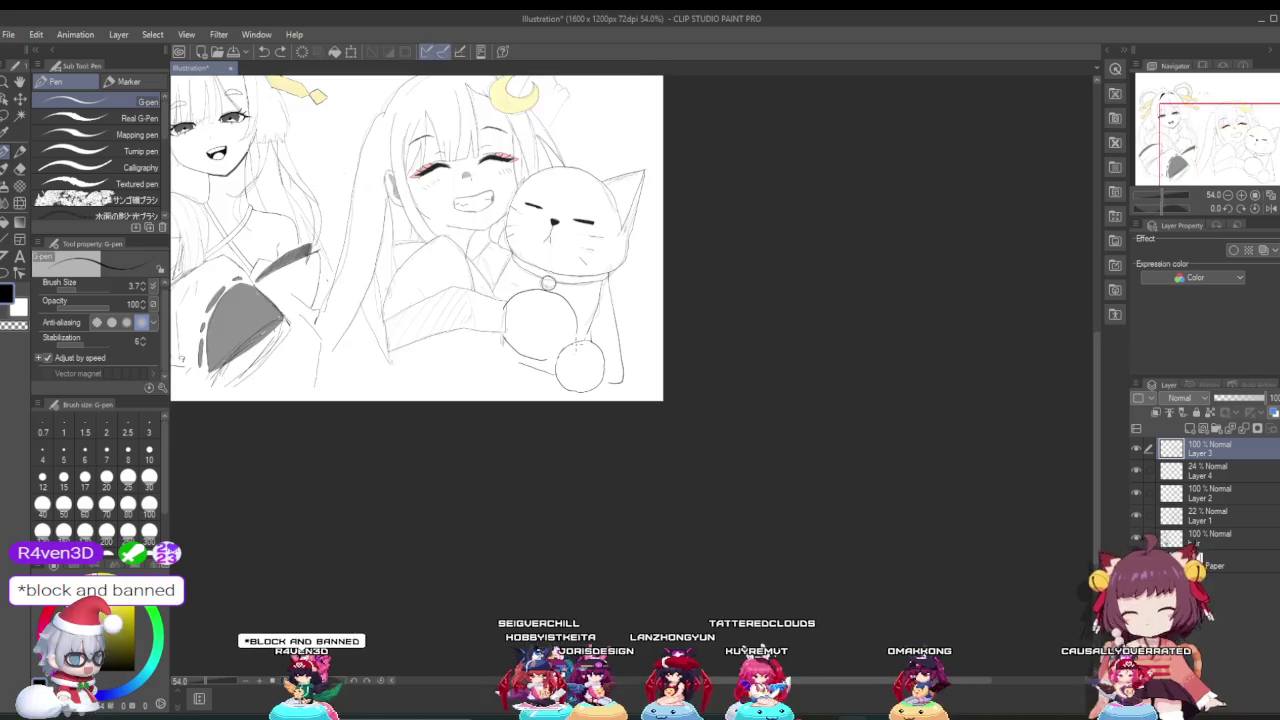
pyautogui.scroll(4, 578, 345)
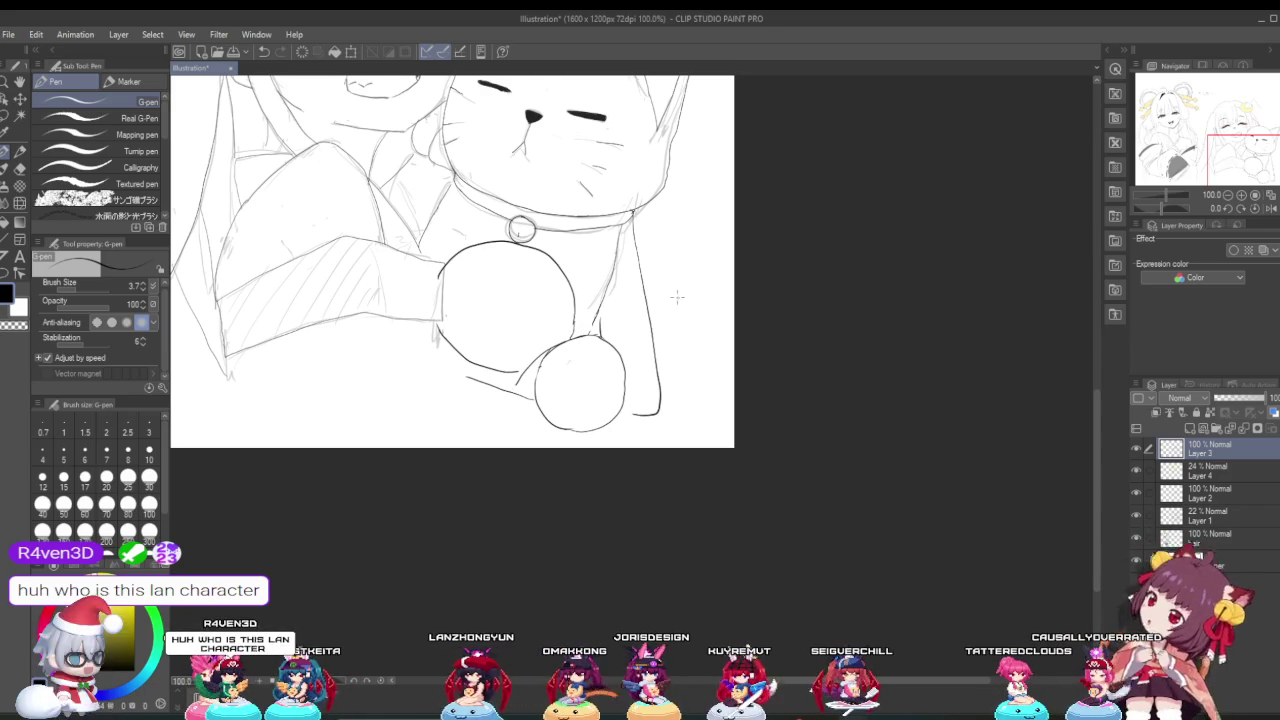
pyautogui.scroll(-3, 676, 296)
pyautogui.scroll(2, 616, 276)
pyautogui.scroll(2, 616, 276)
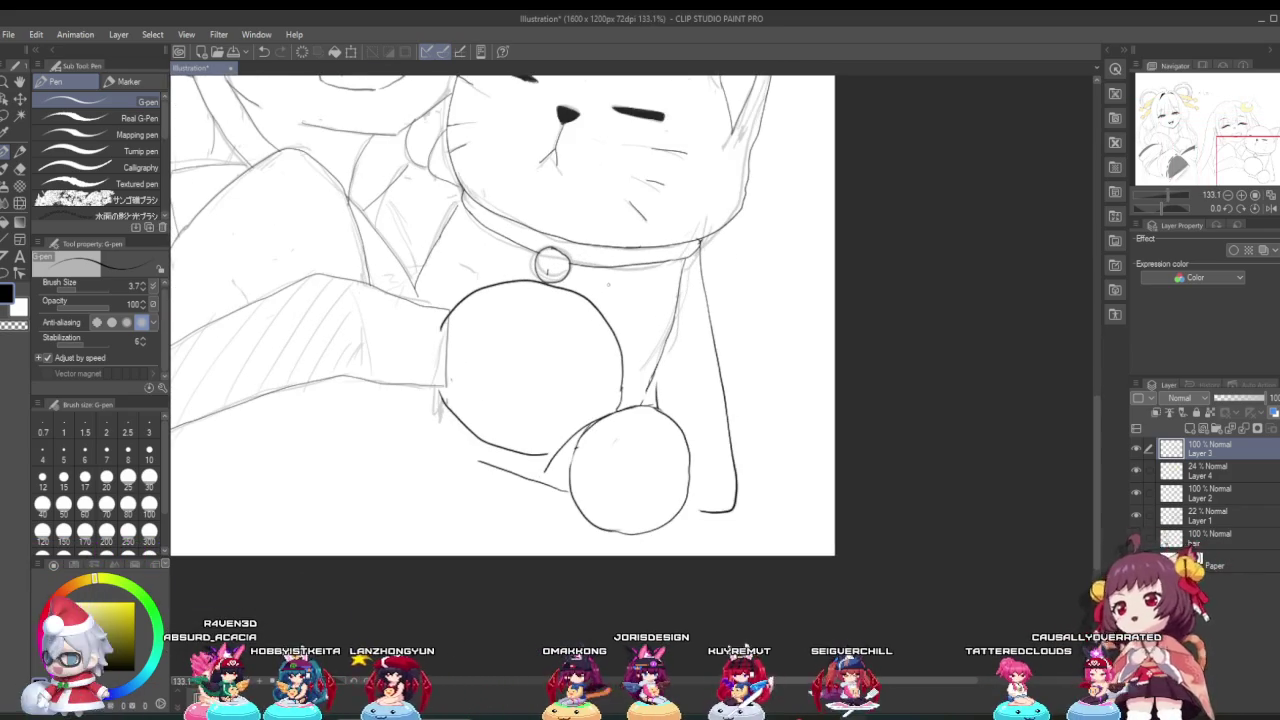
pyautogui.press('e')
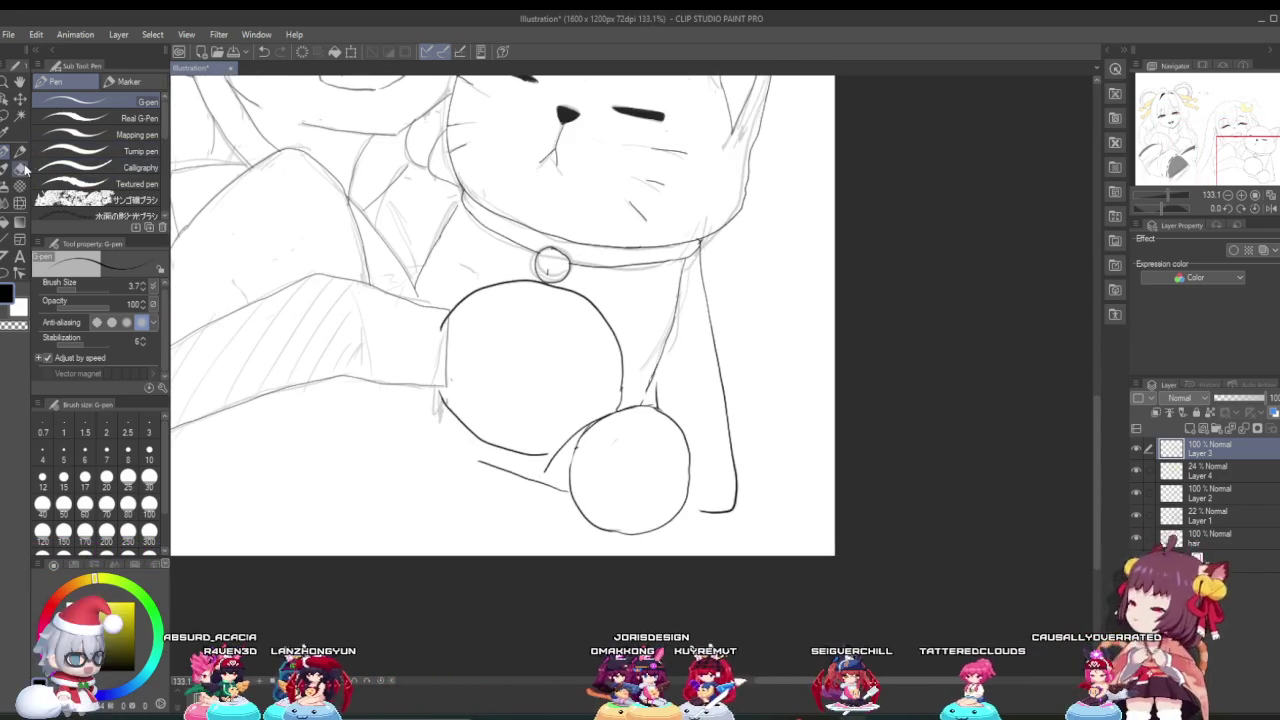
pyautogui.scroll(1, 676, 272)
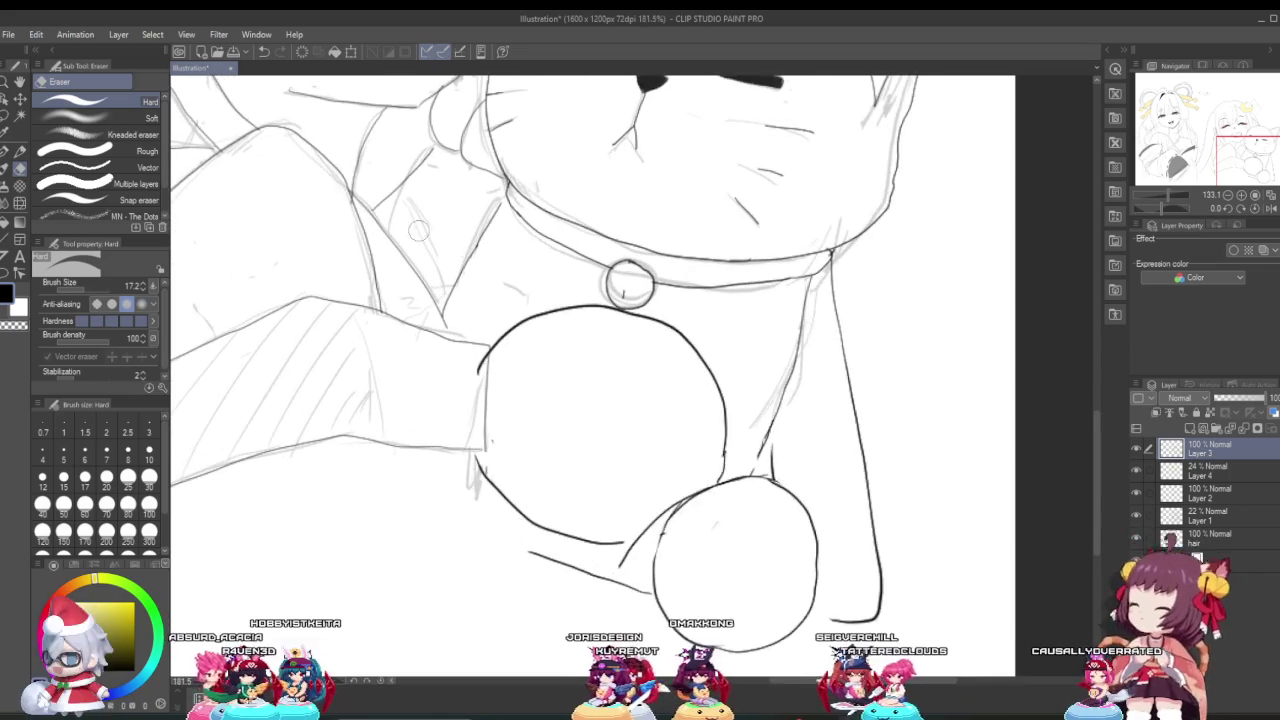
# Step: Erase the stray mark inside the collar bell and the top-right part of its outline
pyautogui.scroll(1, 676, 272)
pyautogui.scroll(4, 676, 272)
pyautogui.scroll(1, 676, 272)
pyautogui.click(553, 300)
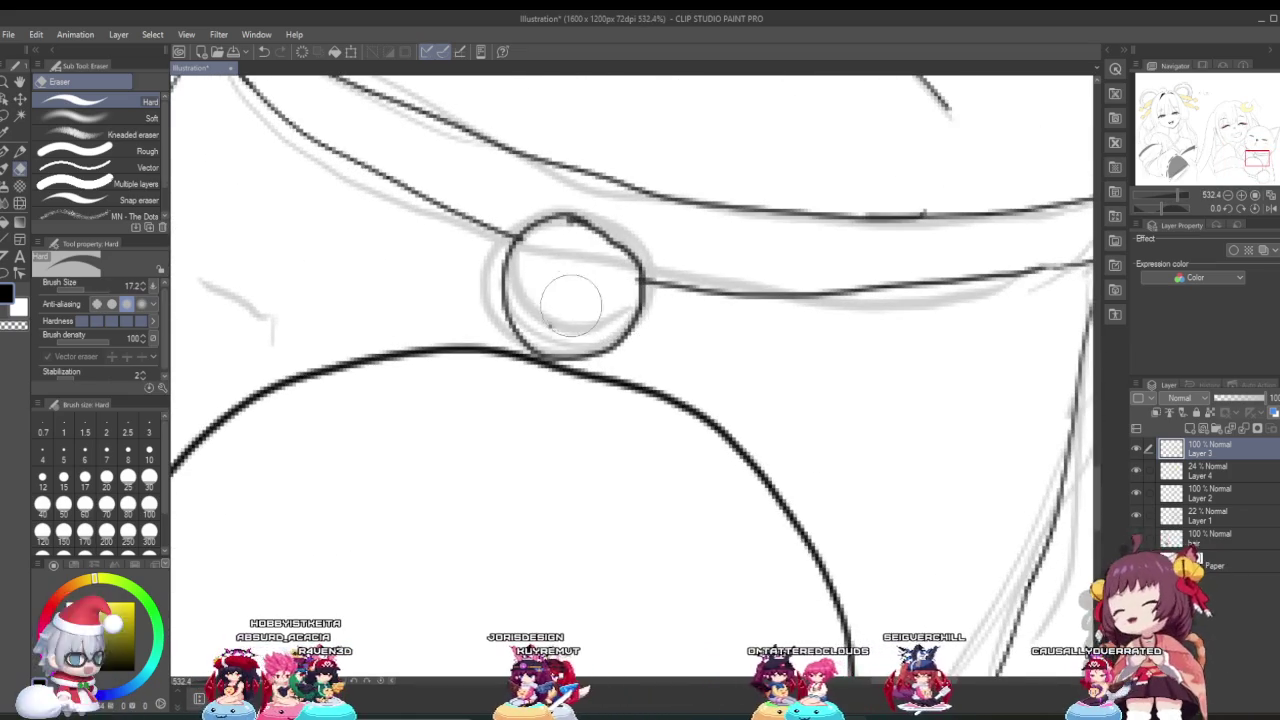
pyautogui.moveTo(560, 245); pyautogui.dragTo(615, 248)
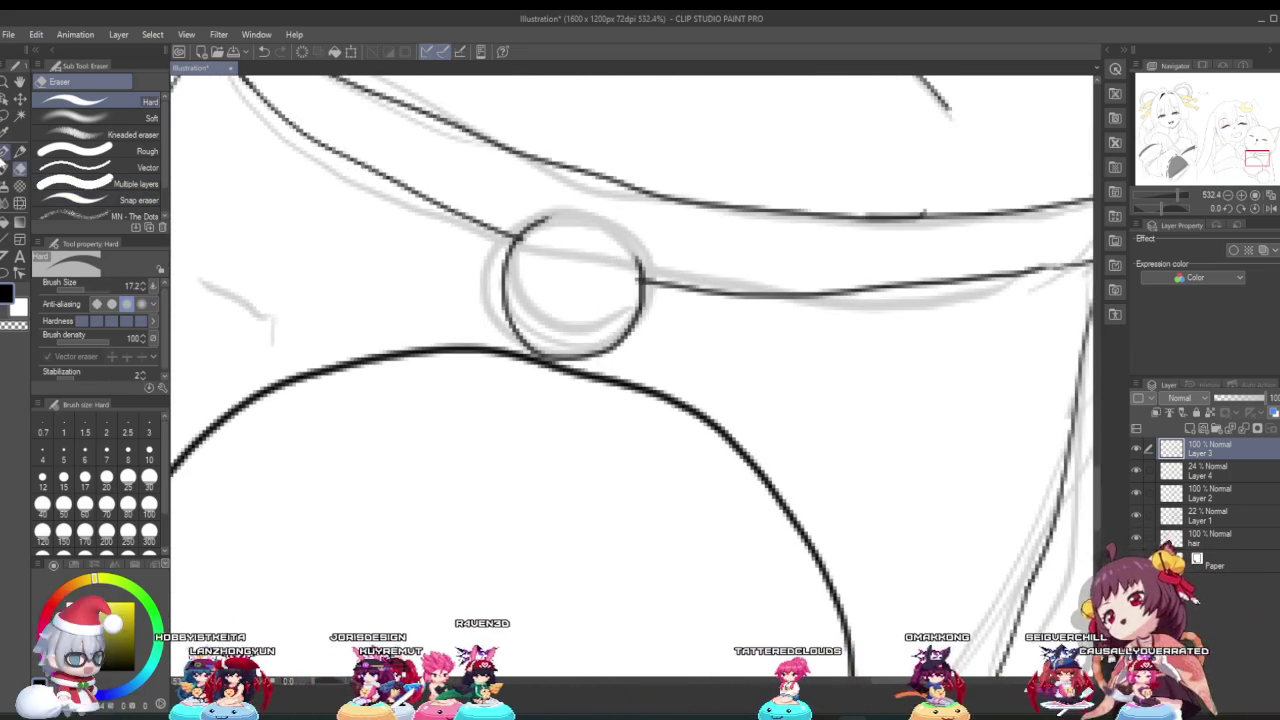
# Step: Ink the collar bell as a dark circle with the G-pen and review the collar and paws
pyautogui.press('p')
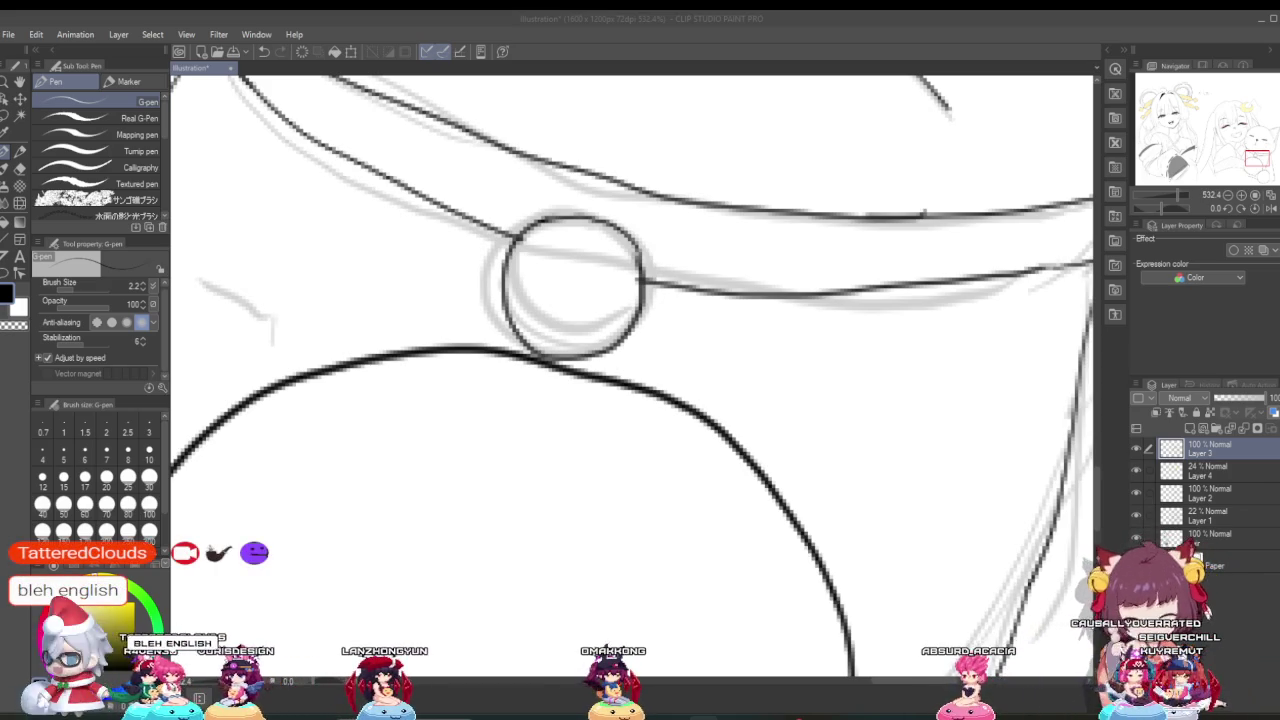
pyautogui.scroll(-2, 452, 563)
pyautogui.scroll(-2, 452, 563)
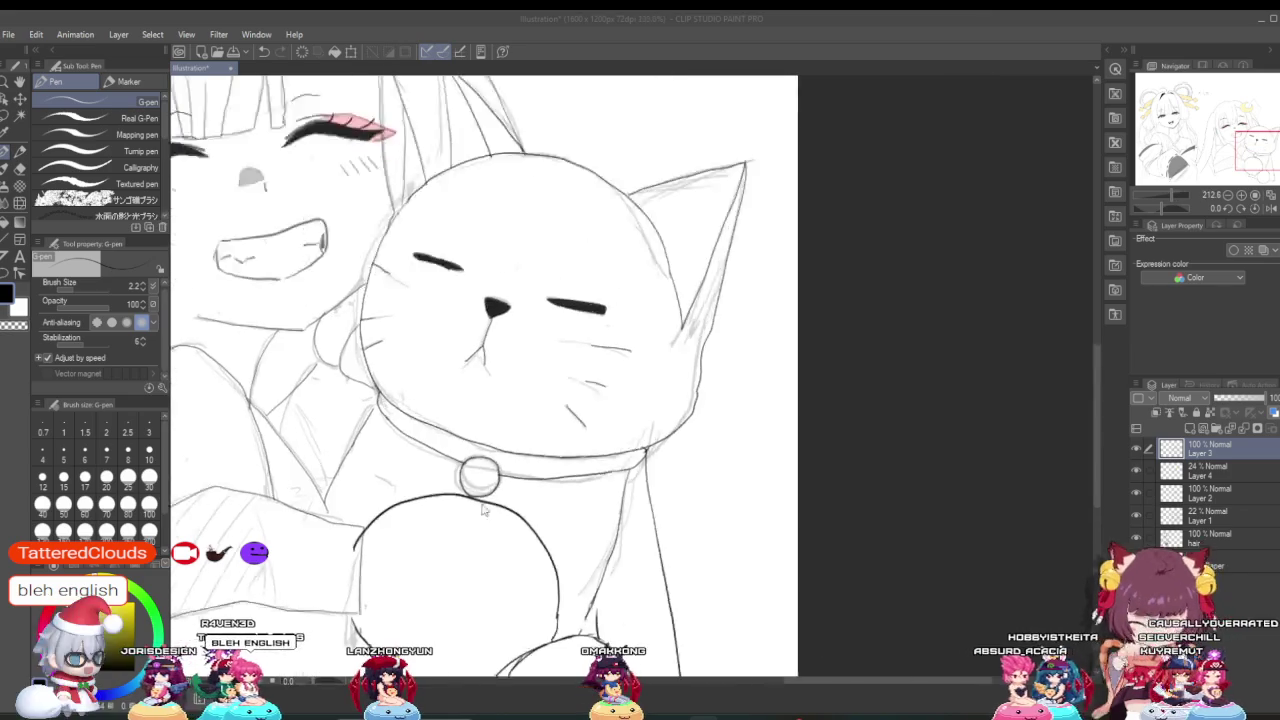
pyautogui.scroll(-2, 452, 563)
pyautogui.scroll(-1, 452, 563)
pyautogui.scroll(3, 452, 563)
pyautogui.scroll(2, 455, 510)
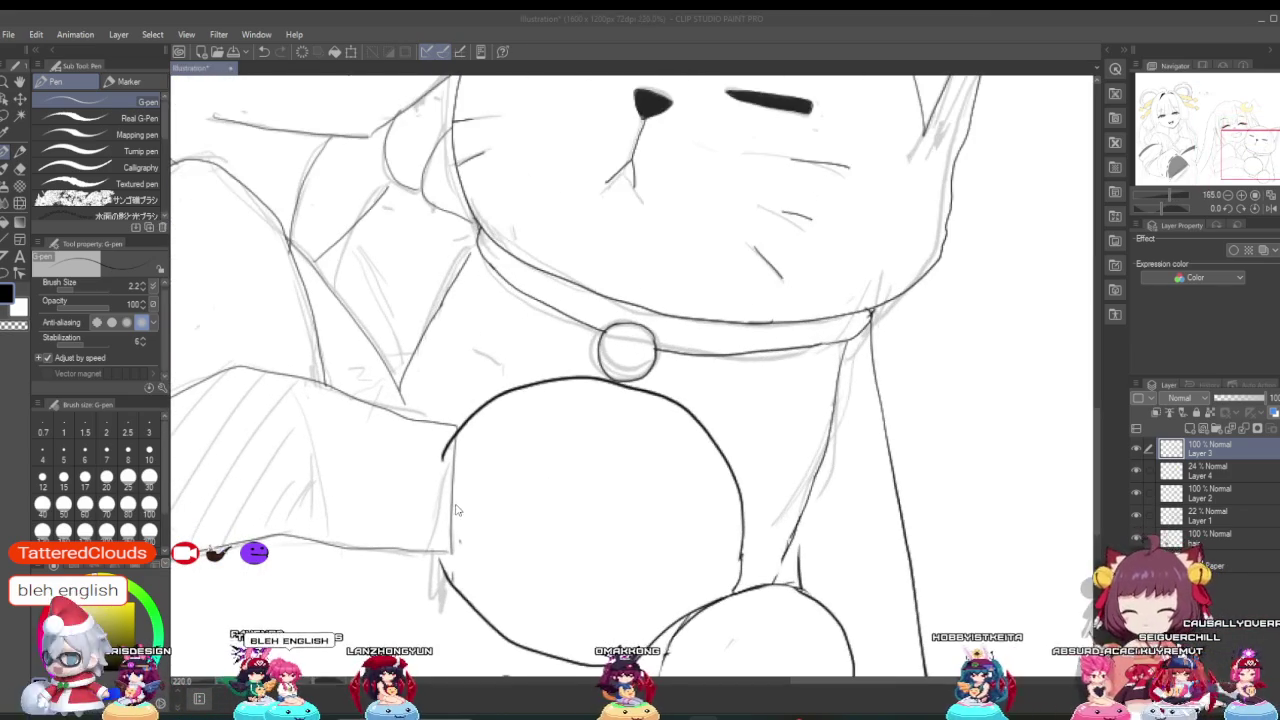
pyautogui.click(21, 169)
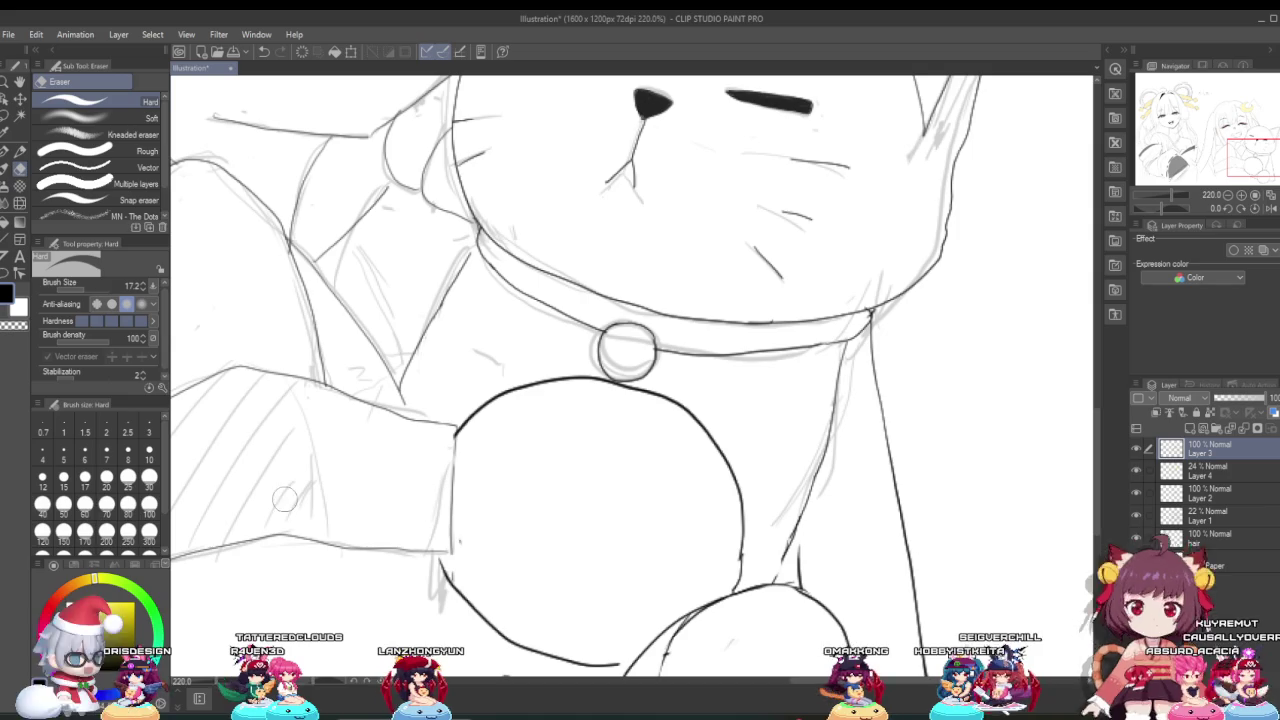
# Step: Zoom in on the lower paw and erase the stray bit of line beside it with the Hard Eraser
pyautogui.scroll(-3, 525, 472)
pyautogui.scroll(-2, 525, 472)
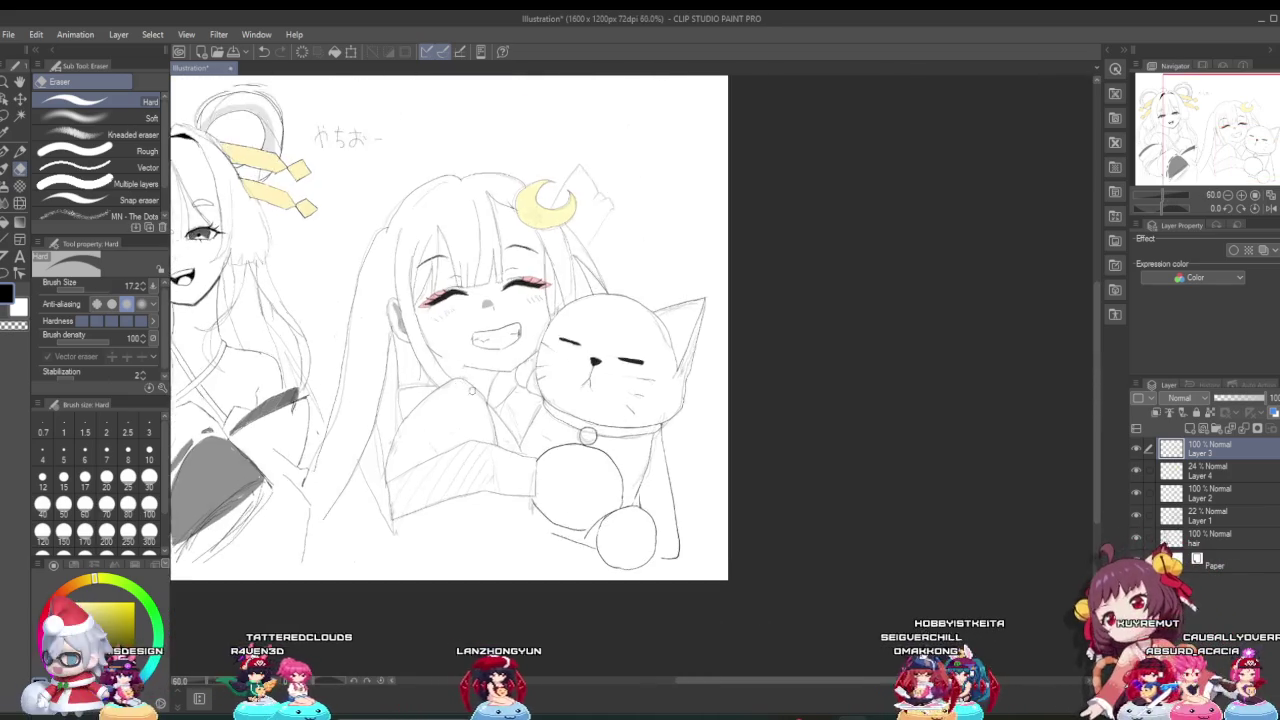
pyautogui.scroll(-1, 510, 458)
pyautogui.scroll(-2, 491, 440)
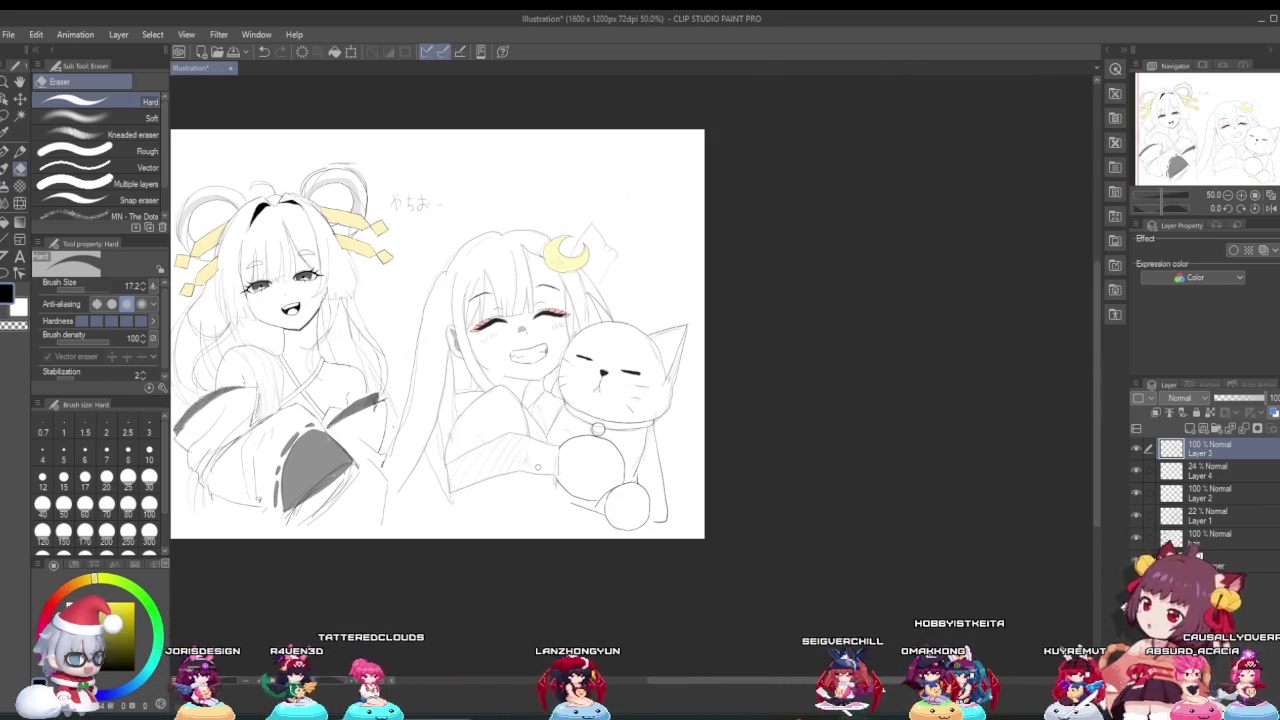
pyautogui.scroll(1, 545, 460)
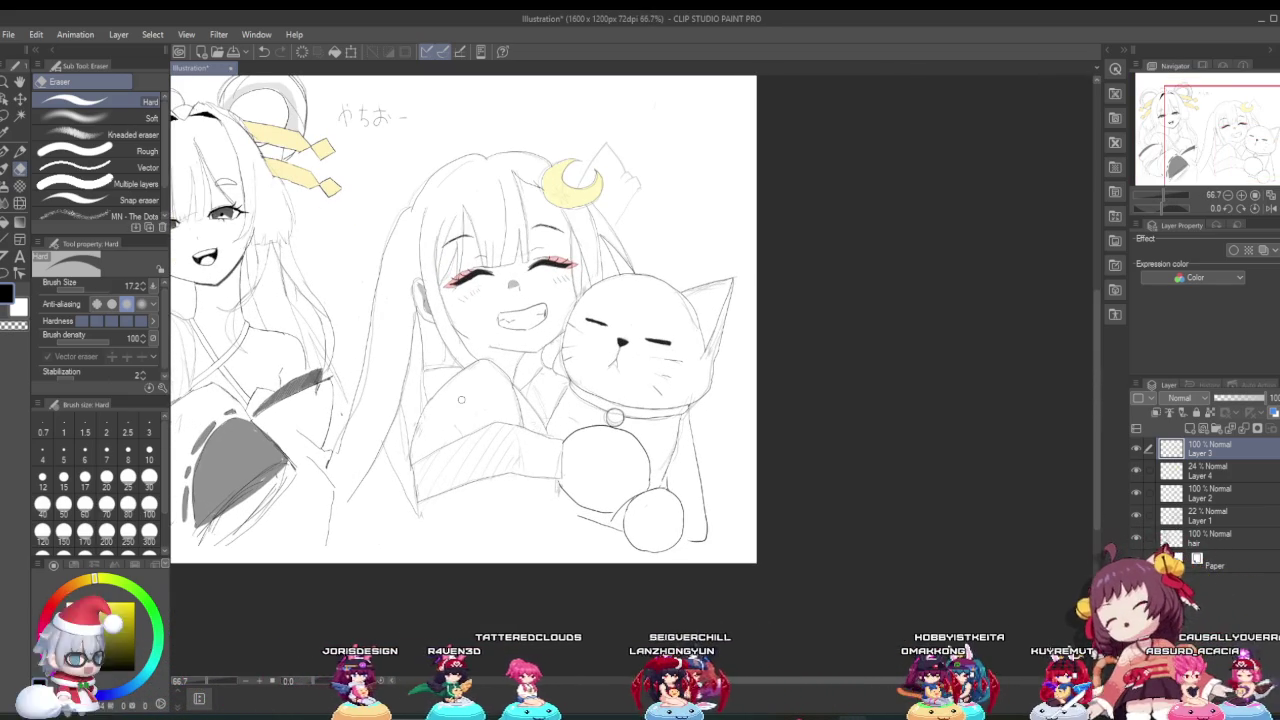
pyautogui.scroll(2, 581, 501)
pyautogui.scroll(3, 575, 501)
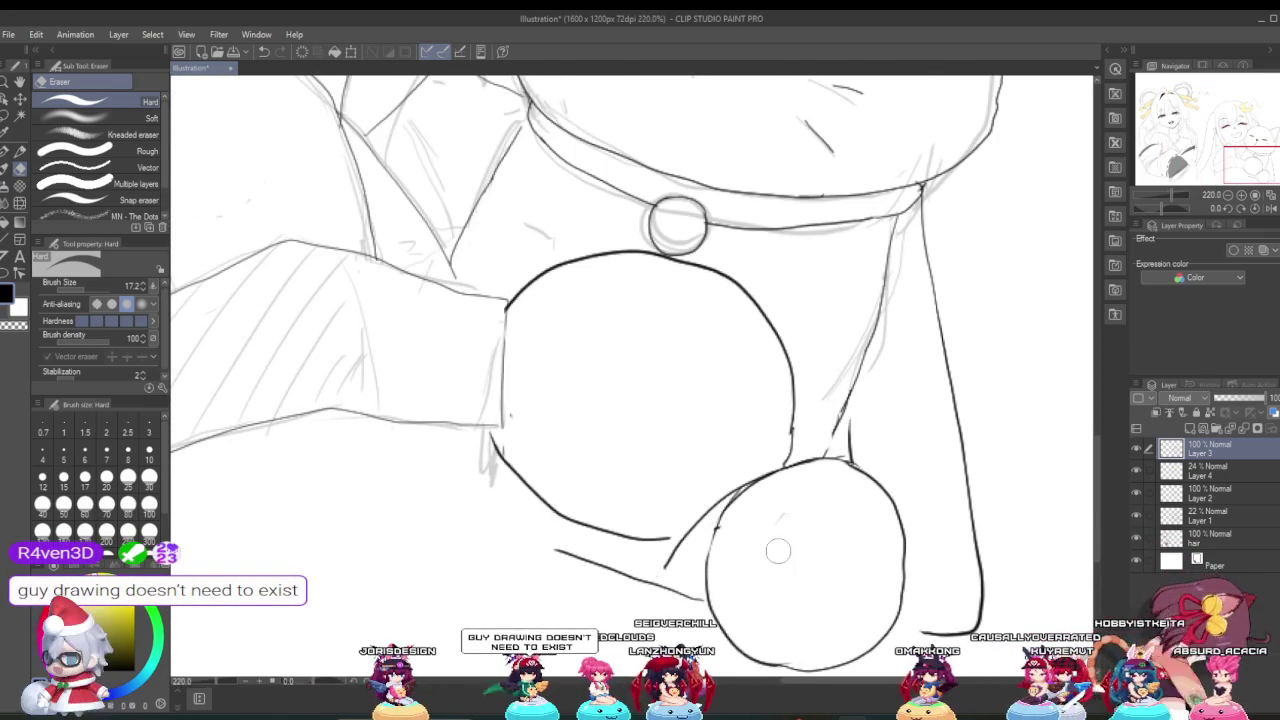
pyautogui.scroll(3, 779, 561)
pyautogui.scroll(-3, 777, 550)
pyautogui.scroll(1, 777, 590)
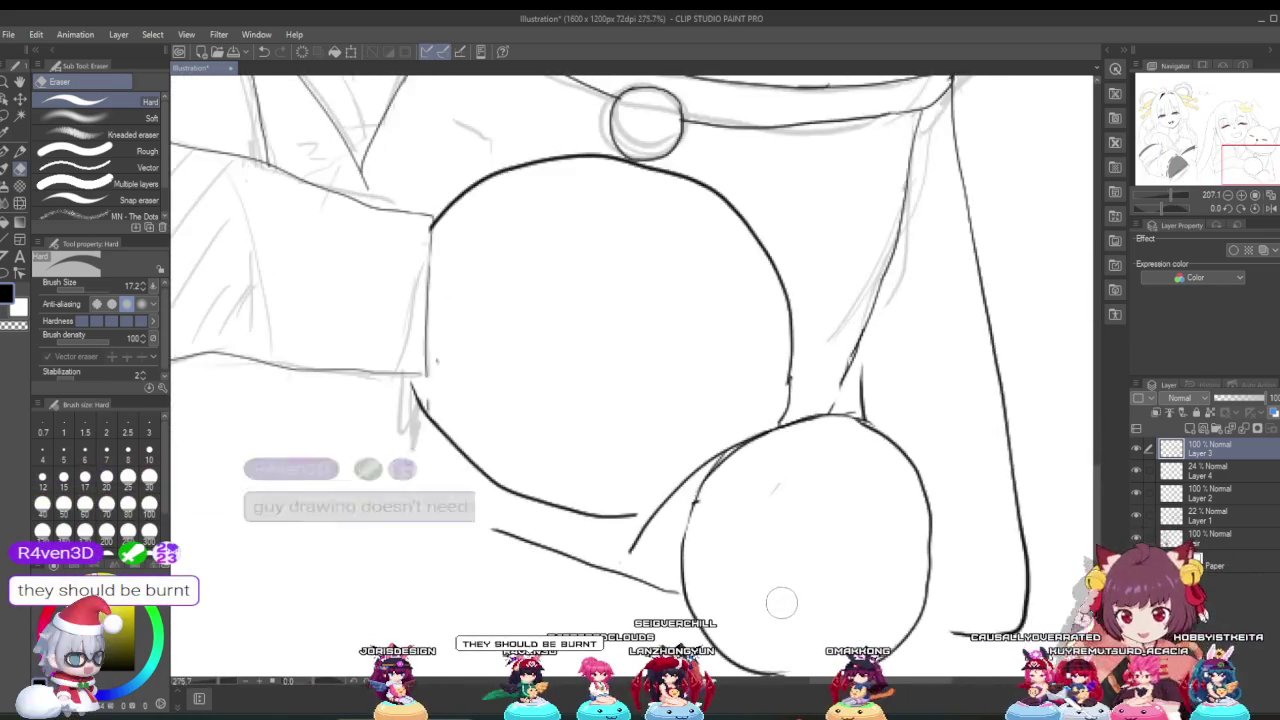
pyautogui.scroll(1, 740, 560)
pyautogui.moveTo(702, 537); pyautogui.dragTo(680, 469)
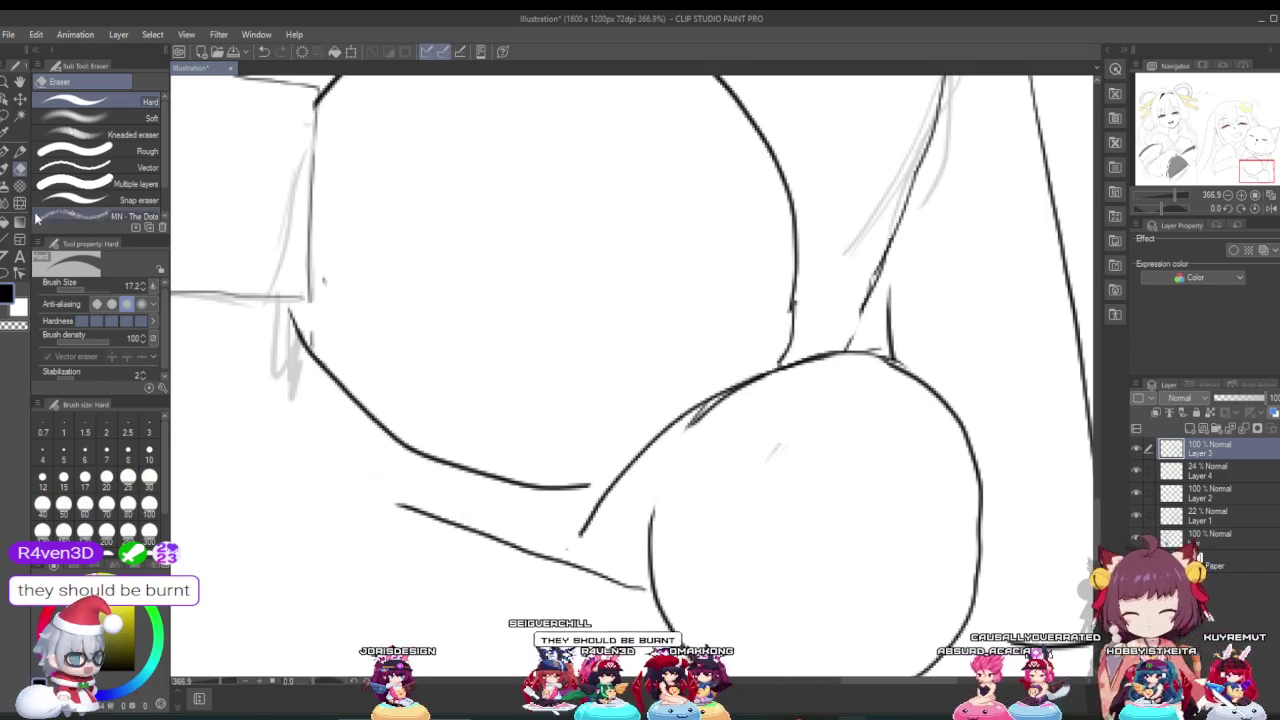
pyautogui.click(6, 152)
# Step: Zoom in and out around the cat's inked paws to inspect their outlines
pyautogui.scroll(-2, 473, 447)
pyautogui.scroll(-2, 473, 447)
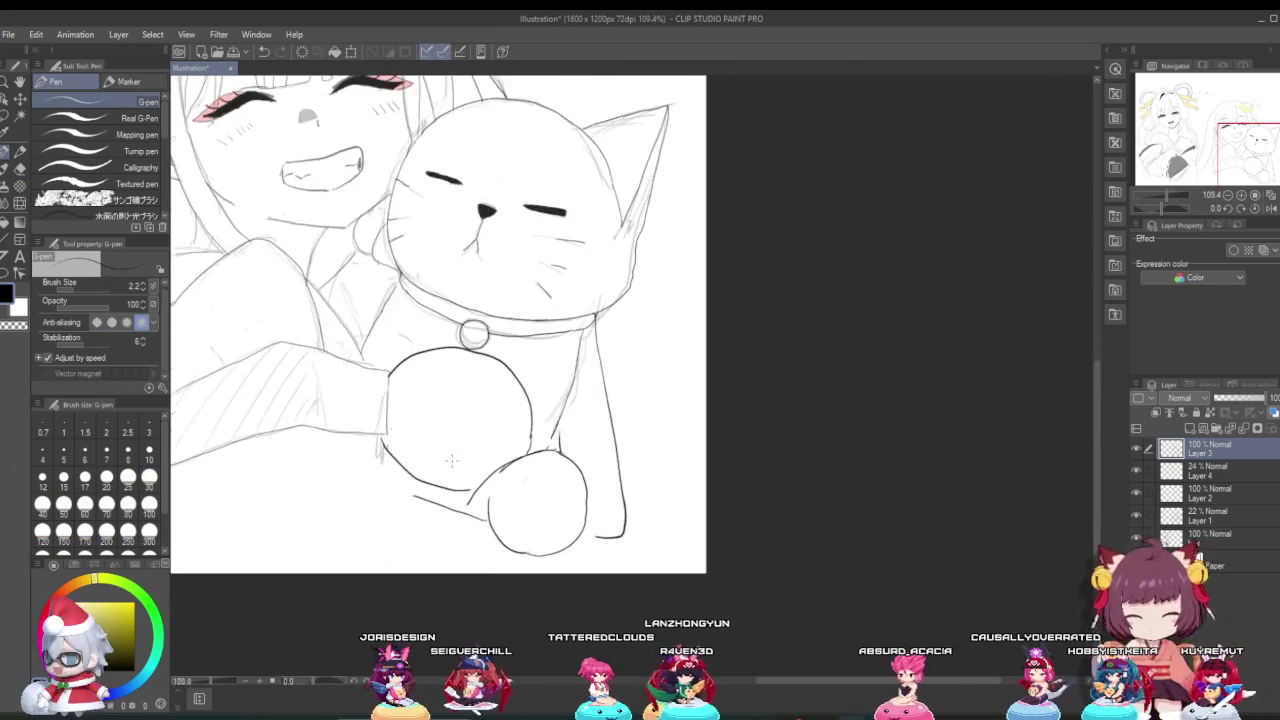
pyautogui.scroll(-2, 473, 447)
pyautogui.scroll(1, 473, 447)
pyautogui.scroll(1, 476, 478)
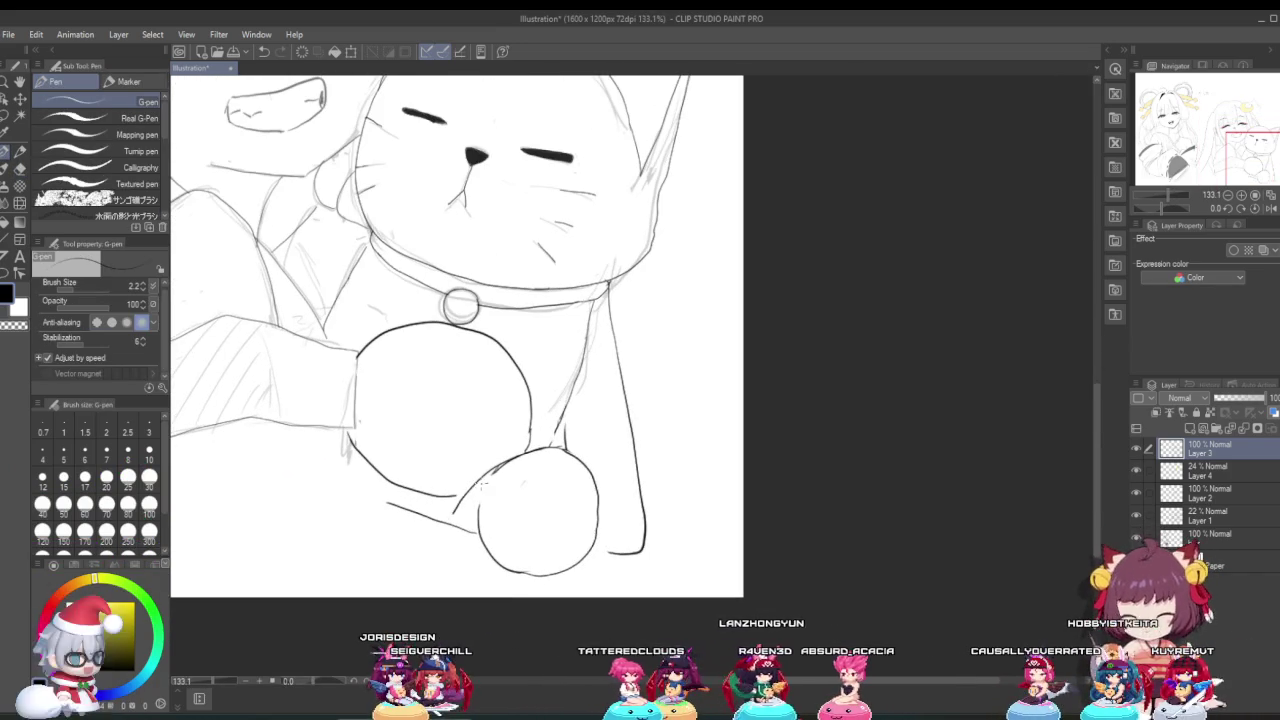
pyautogui.scroll(-1, 482, 484)
pyautogui.scroll(1, 482, 484)
pyautogui.scroll(1, 490, 495)
pyautogui.scroll(1, 502, 508)
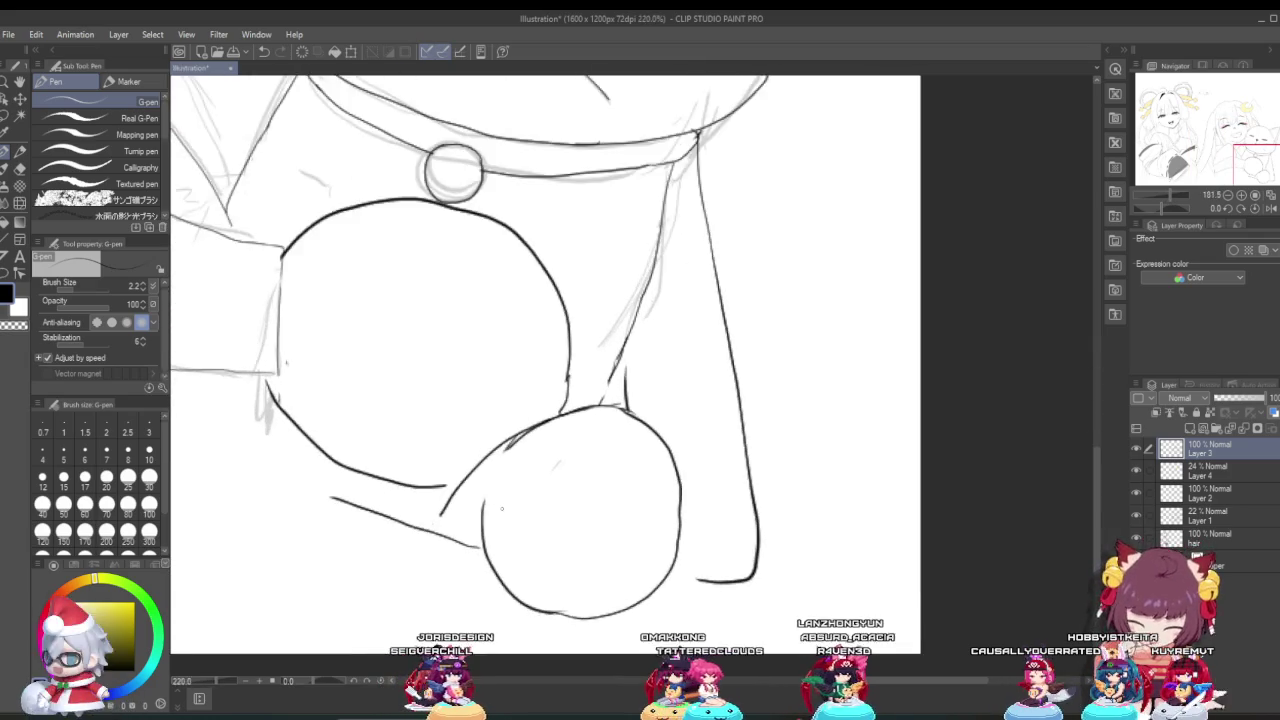
pyautogui.scroll(2, 502, 508)
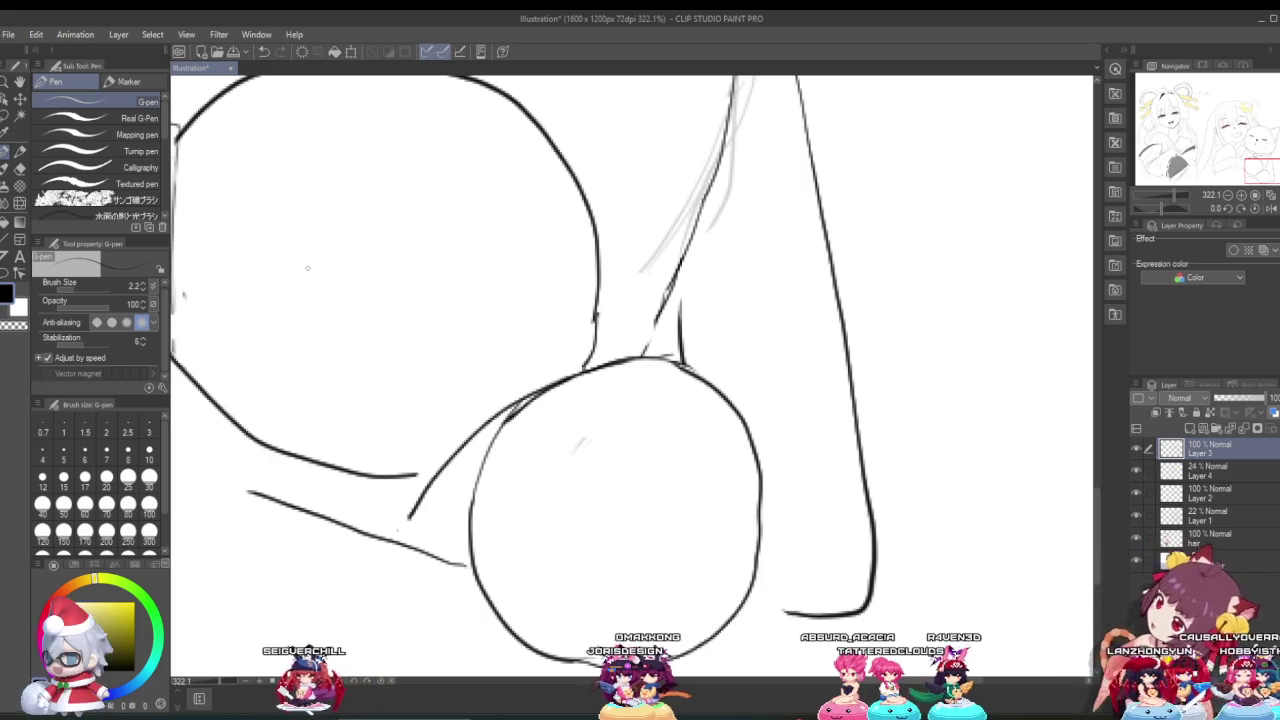
pyautogui.scroll(2, 558, 455)
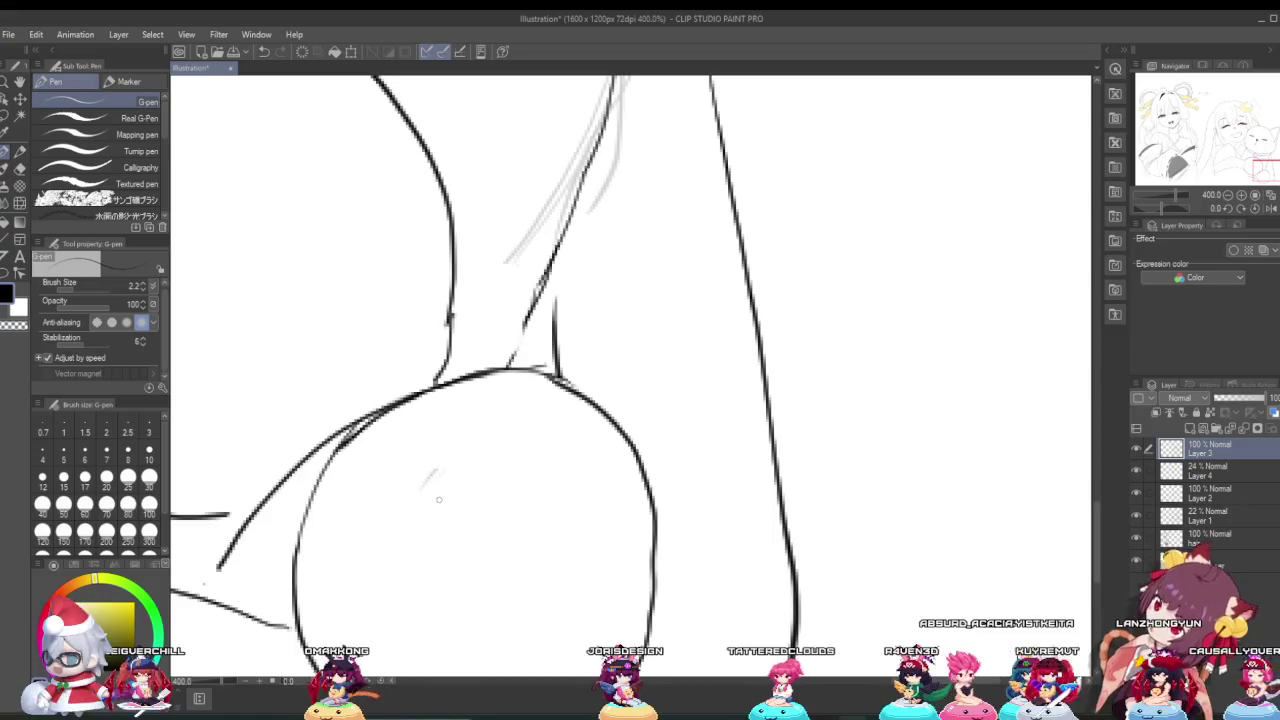
pyautogui.scroll(-4, 558, 455)
pyautogui.scroll(-5, 558, 455)
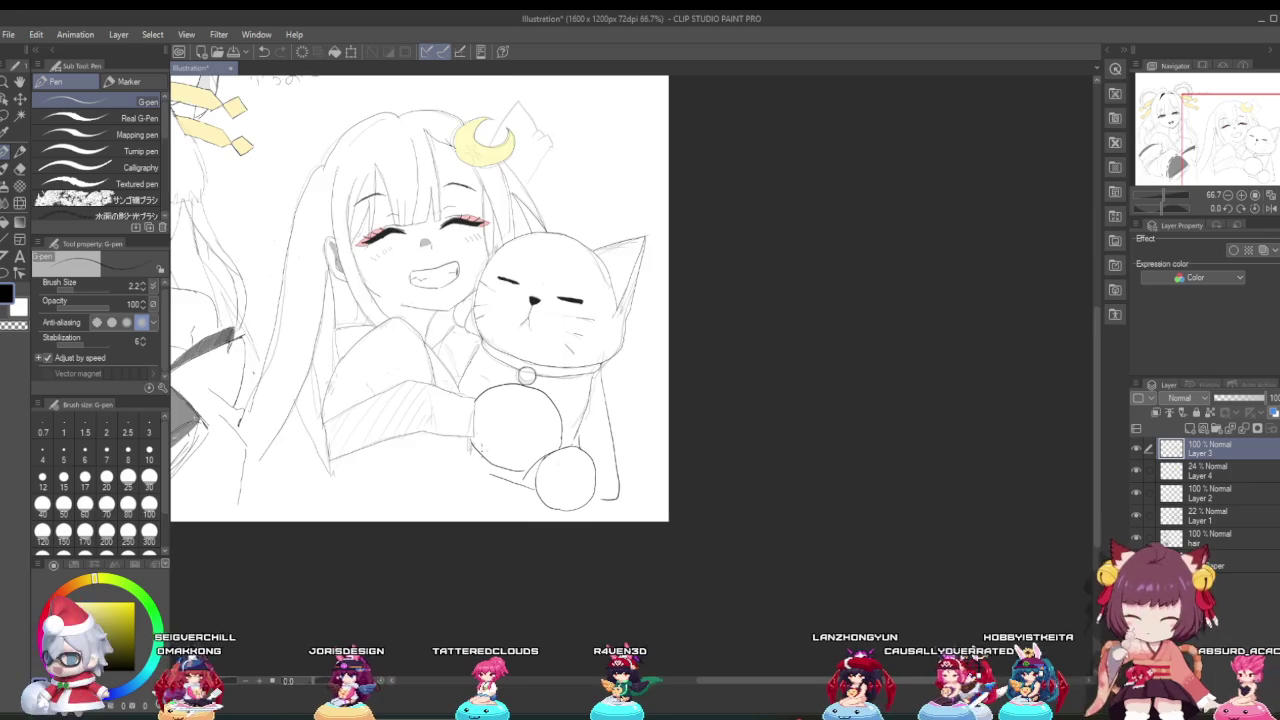
pyautogui.scroll(2, 485, 480)
pyautogui.scroll(2, 485, 480)
pyautogui.scroll(1, 481, 482)
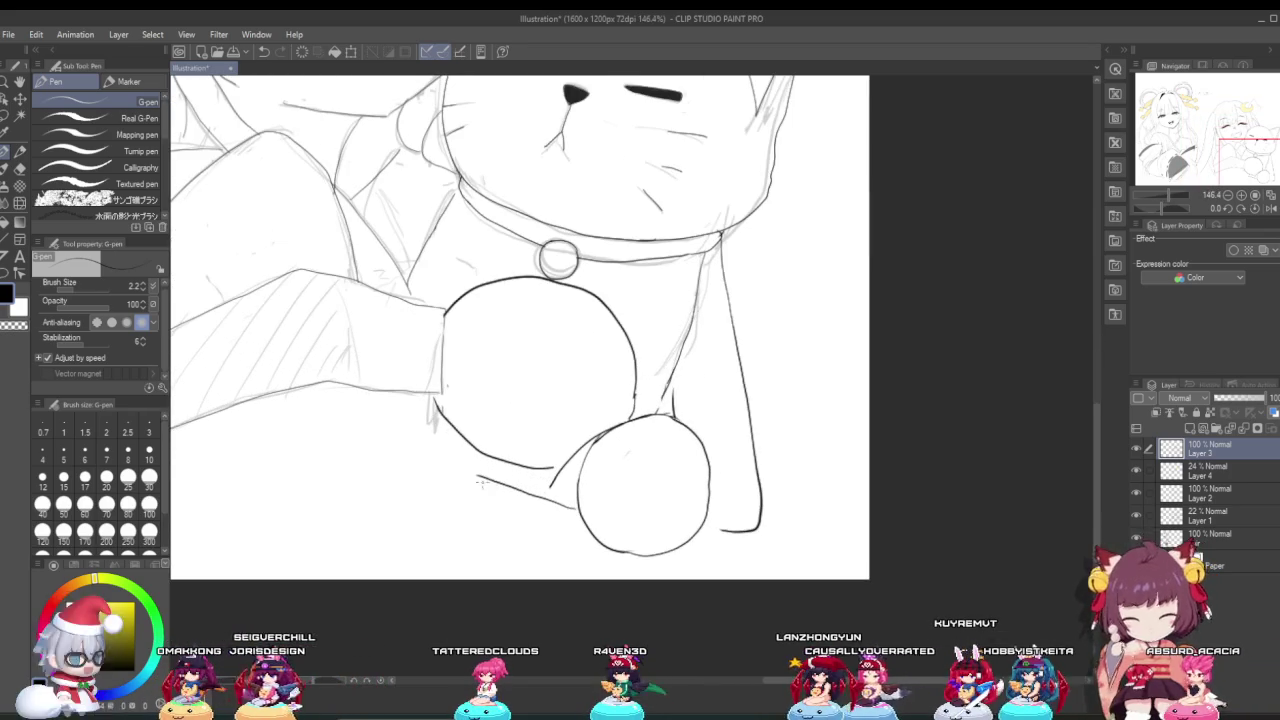
pyautogui.scroll(1, 481, 483)
pyautogui.scroll(-1, 435, 443)
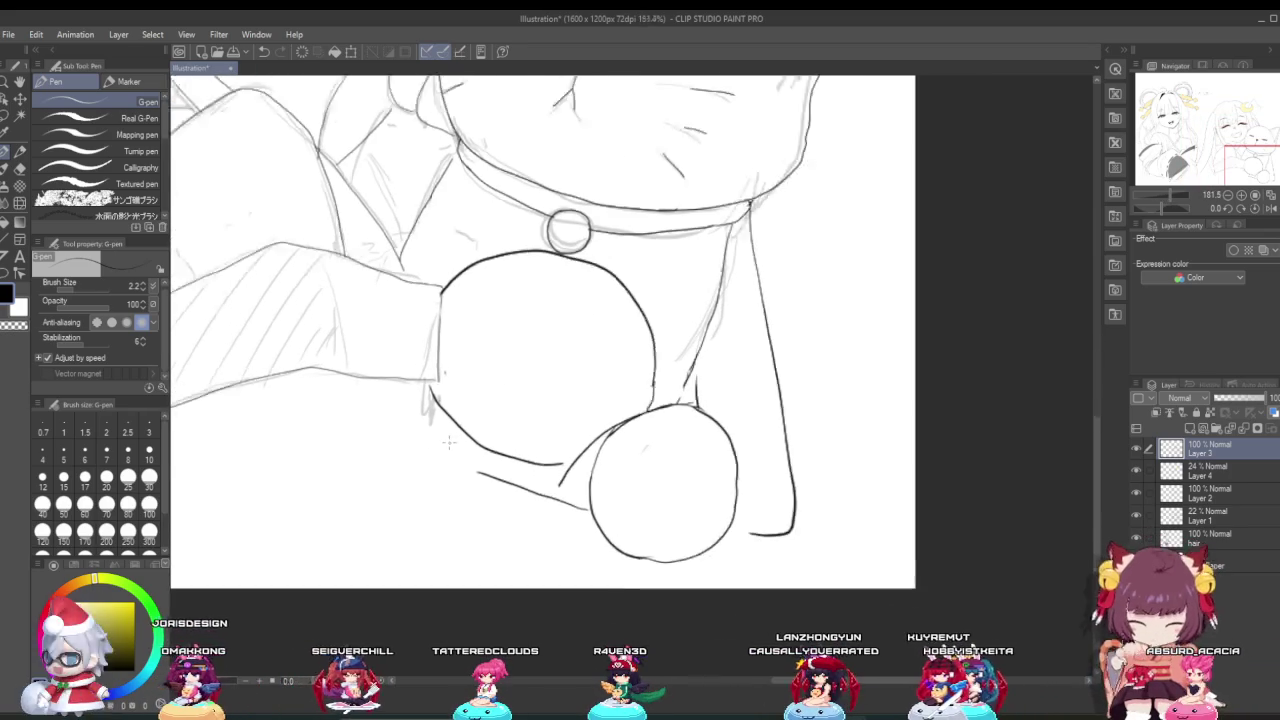
pyautogui.scroll(-1, 449, 443)
pyautogui.scroll(1, 450, 440)
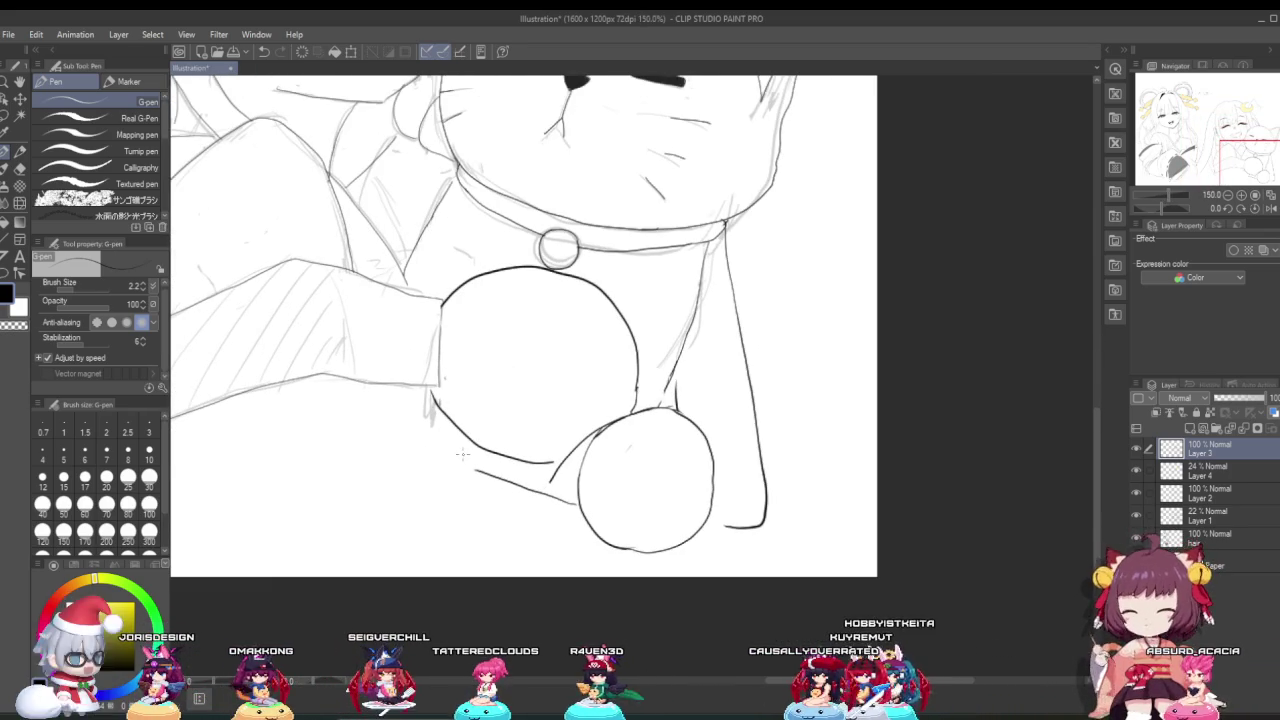
pyautogui.scroll(1, 477, 458)
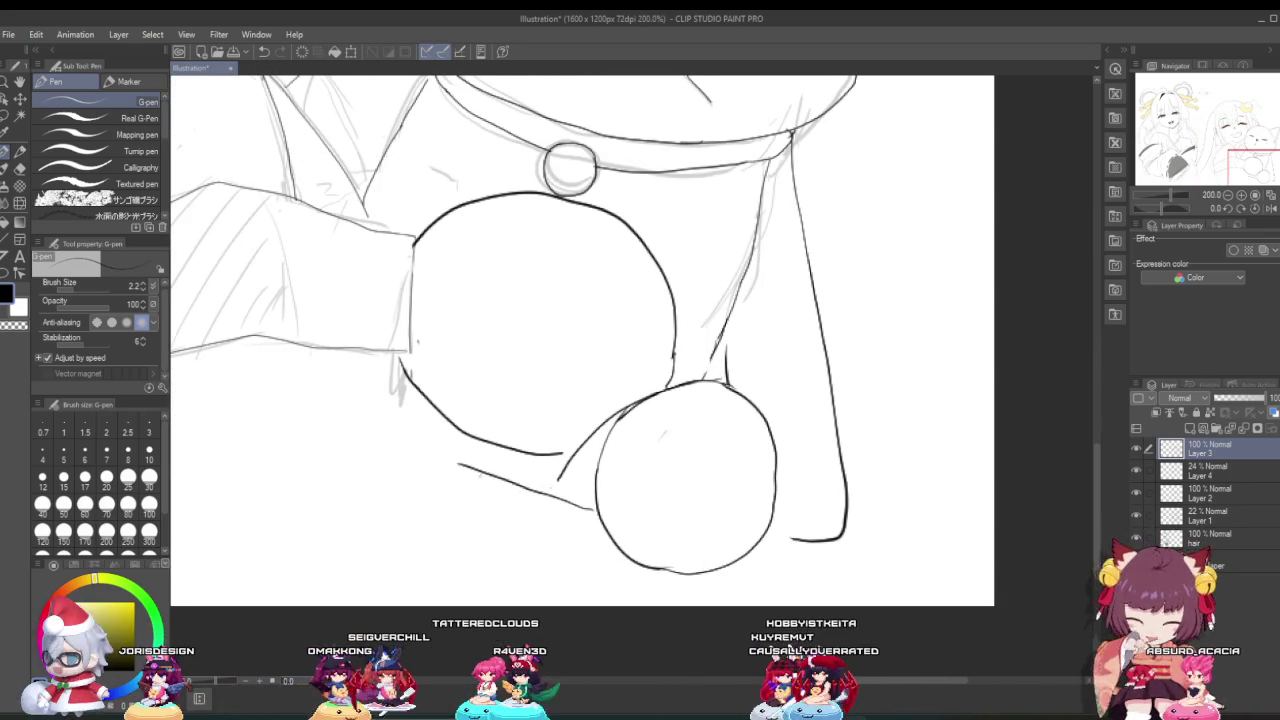
# Step: Sketch a small oval under the sleeve beside the paw and redraw the line beneath the lower paw
pyautogui.hotkey('ctrl', 'z')
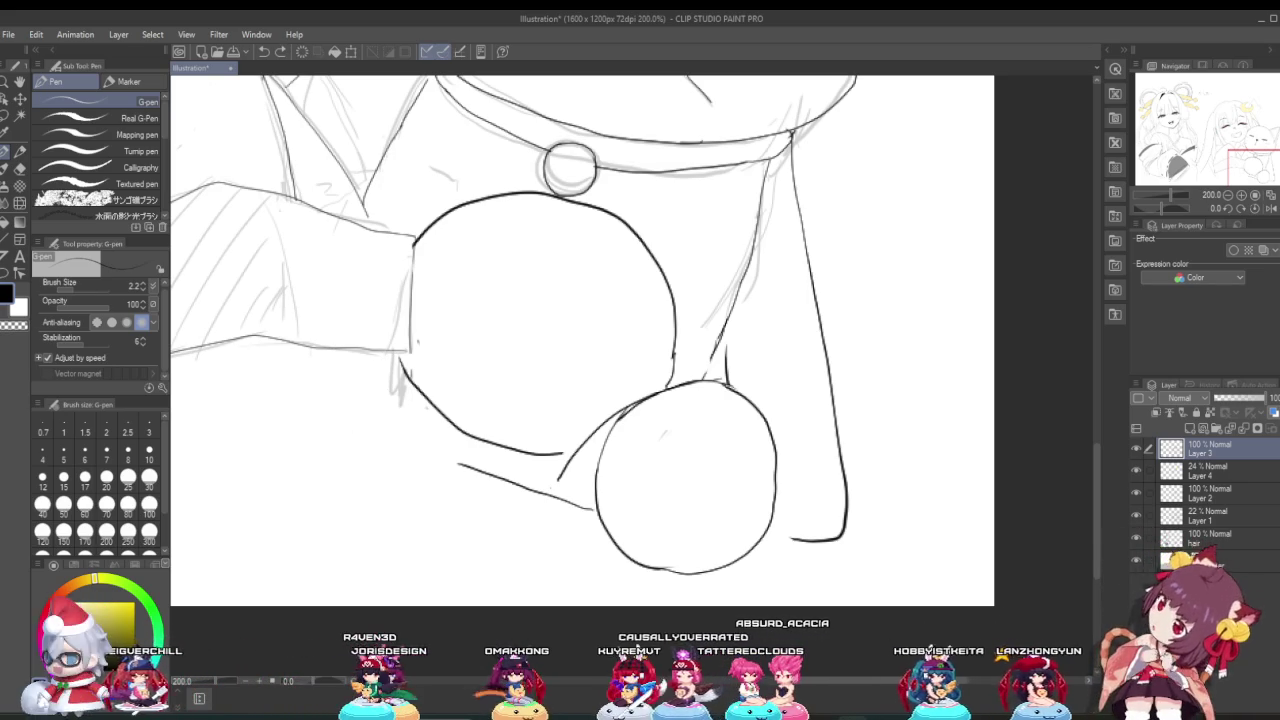
pyautogui.moveTo(318, 340); pyautogui.dragTo(413, 392)
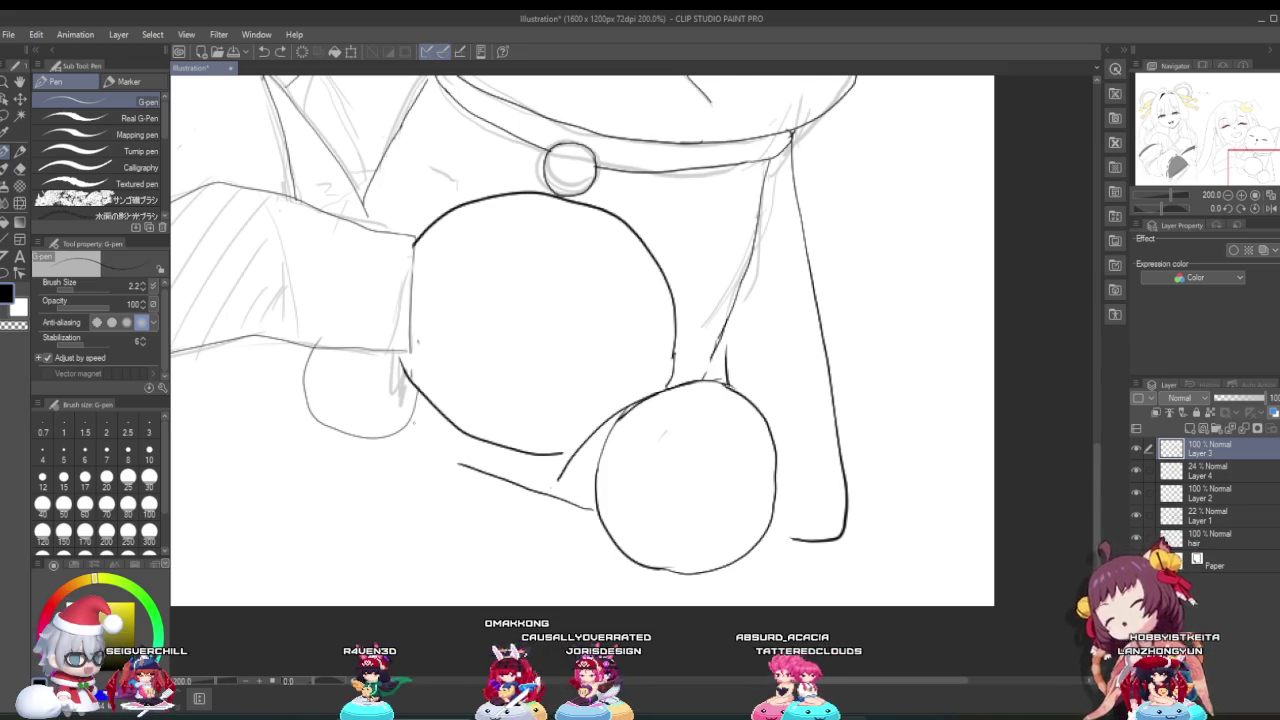
pyautogui.hotkey('ctrl', 'z')
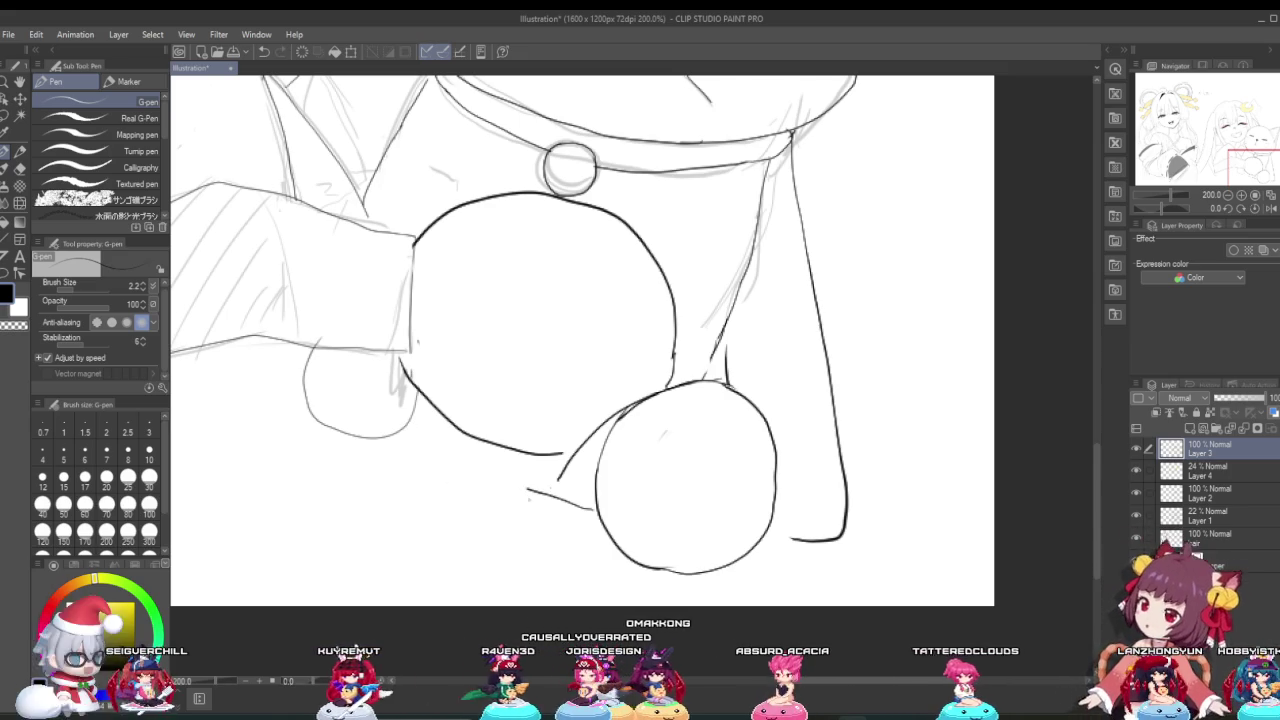
pyautogui.moveTo(424, 444); pyautogui.dragTo(527, 488)
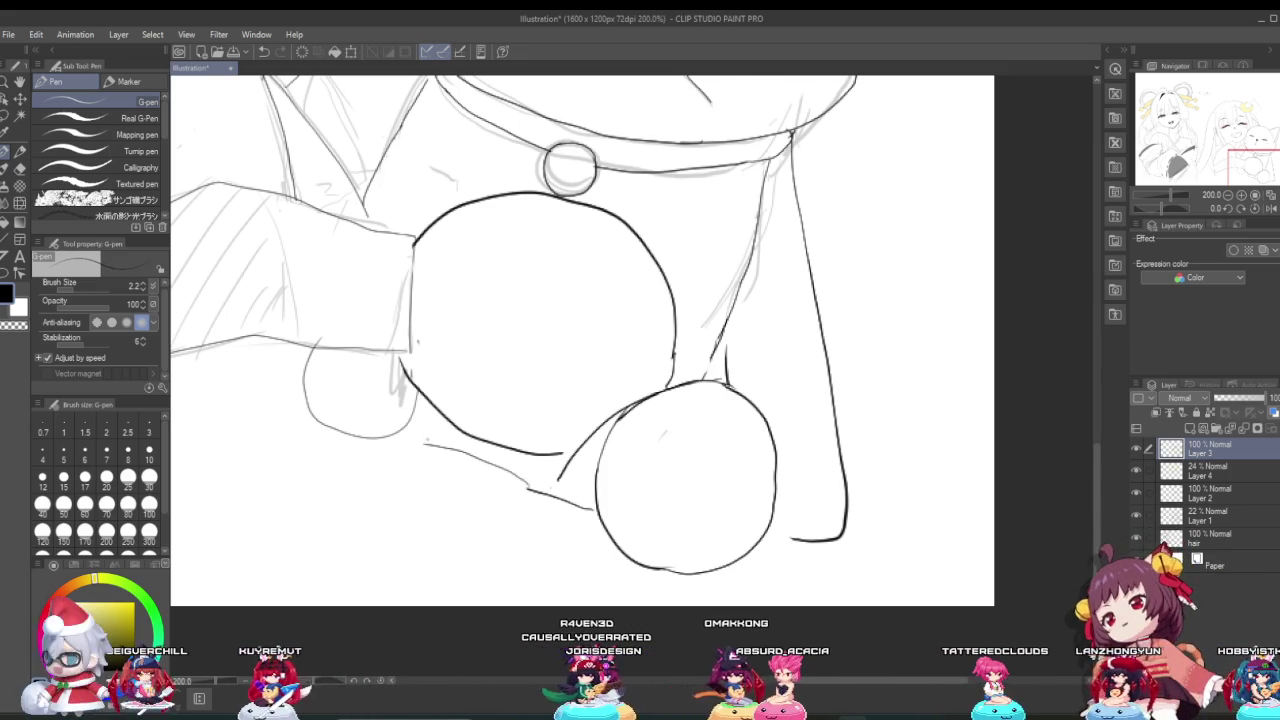
pyautogui.scroll(-2, 557, 430)
pyautogui.scroll(-2, 557, 430)
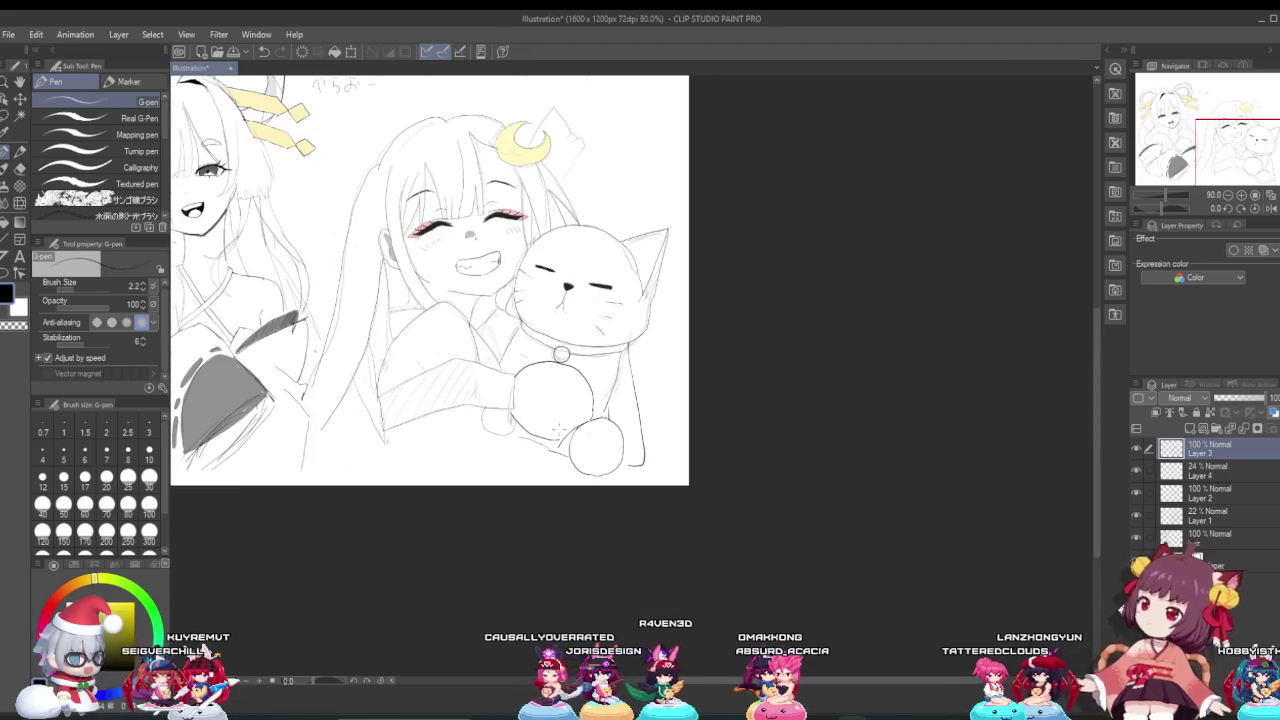
pyautogui.scroll(1, 557, 458)
pyautogui.scroll(1, 557, 458)
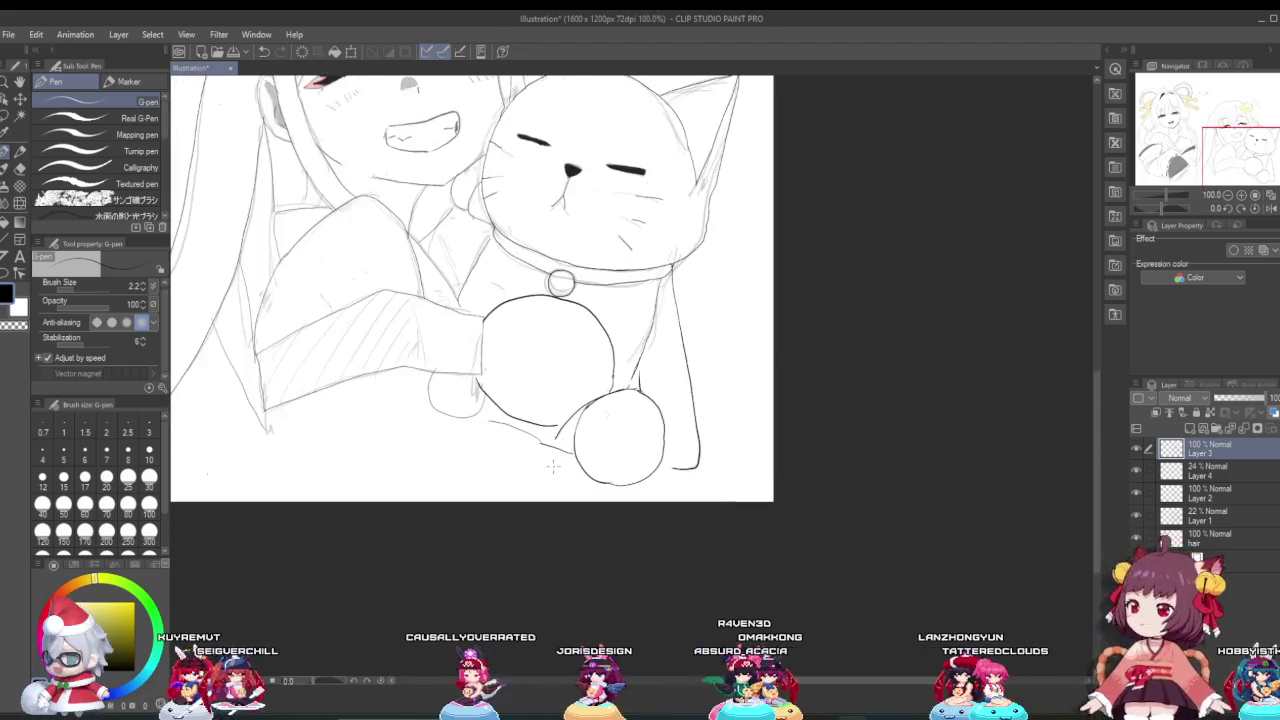
pyautogui.scroll(1, 557, 458)
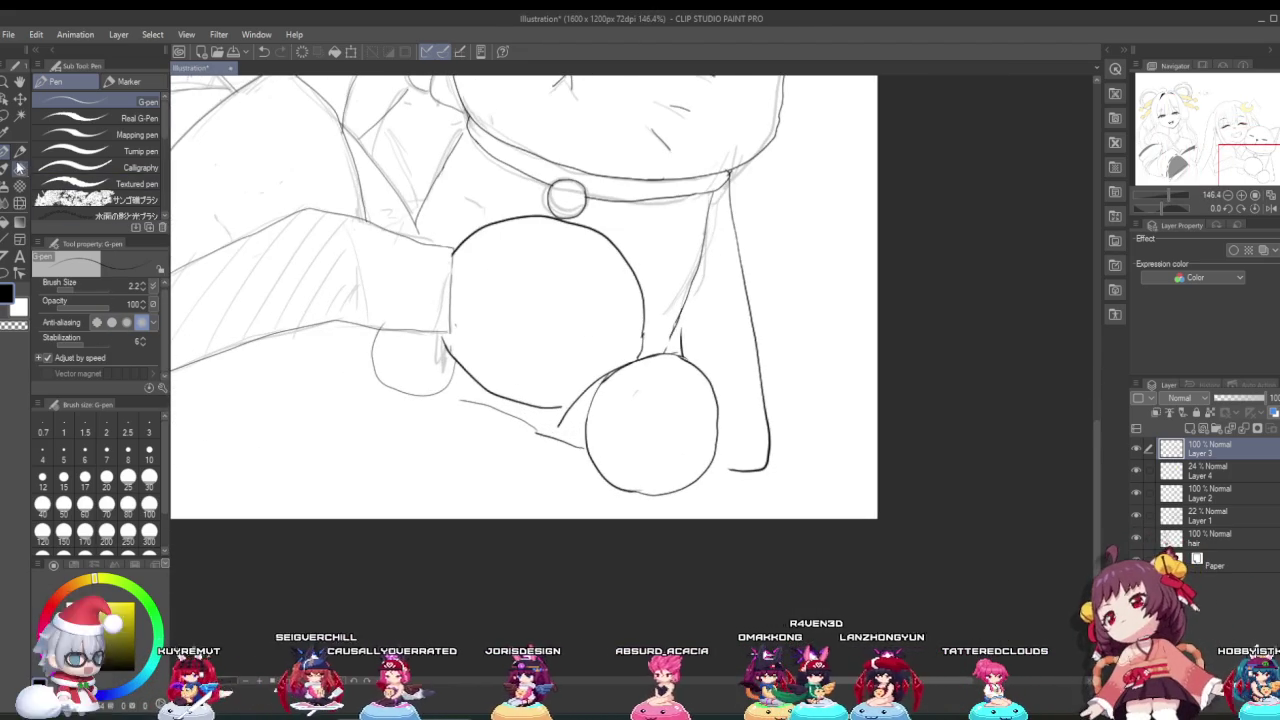
# Step: Erase the oval's left arc and the short stray line left of the cat's large paw
pyautogui.press('e')
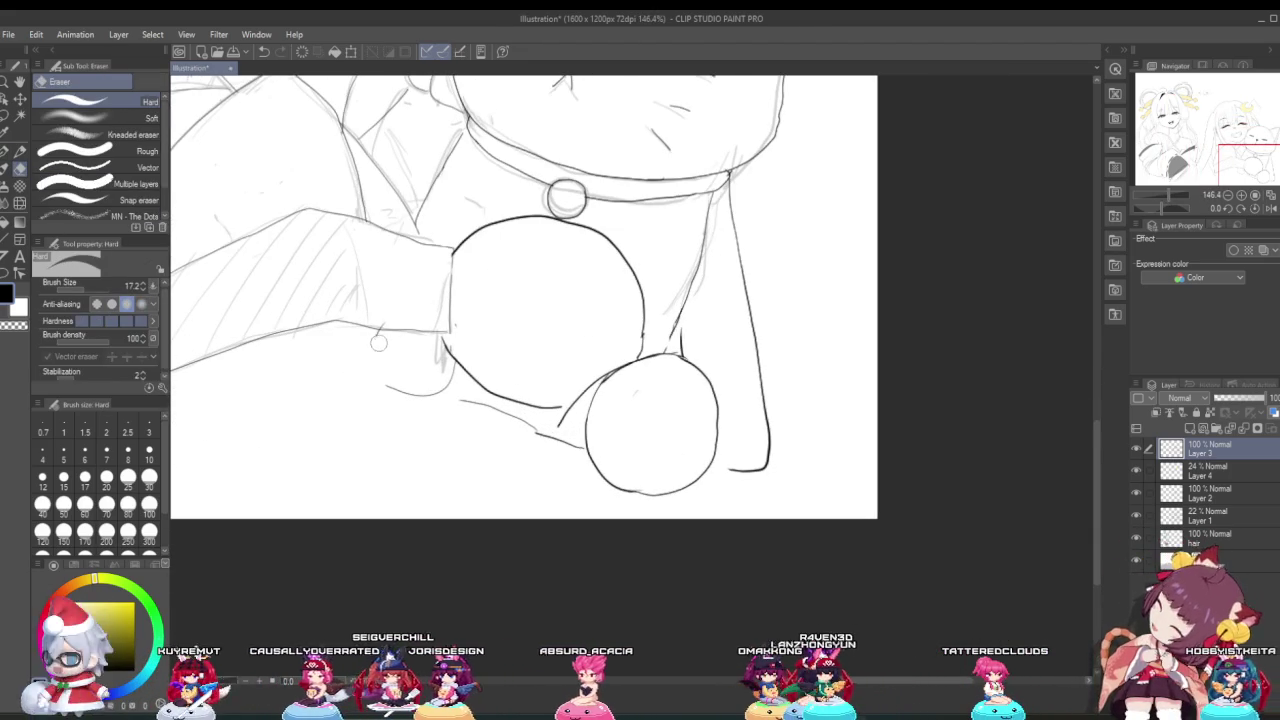
pyautogui.moveTo(376, 340); pyautogui.dragTo(370, 361)
pyautogui.scroll(1, 385, 390)
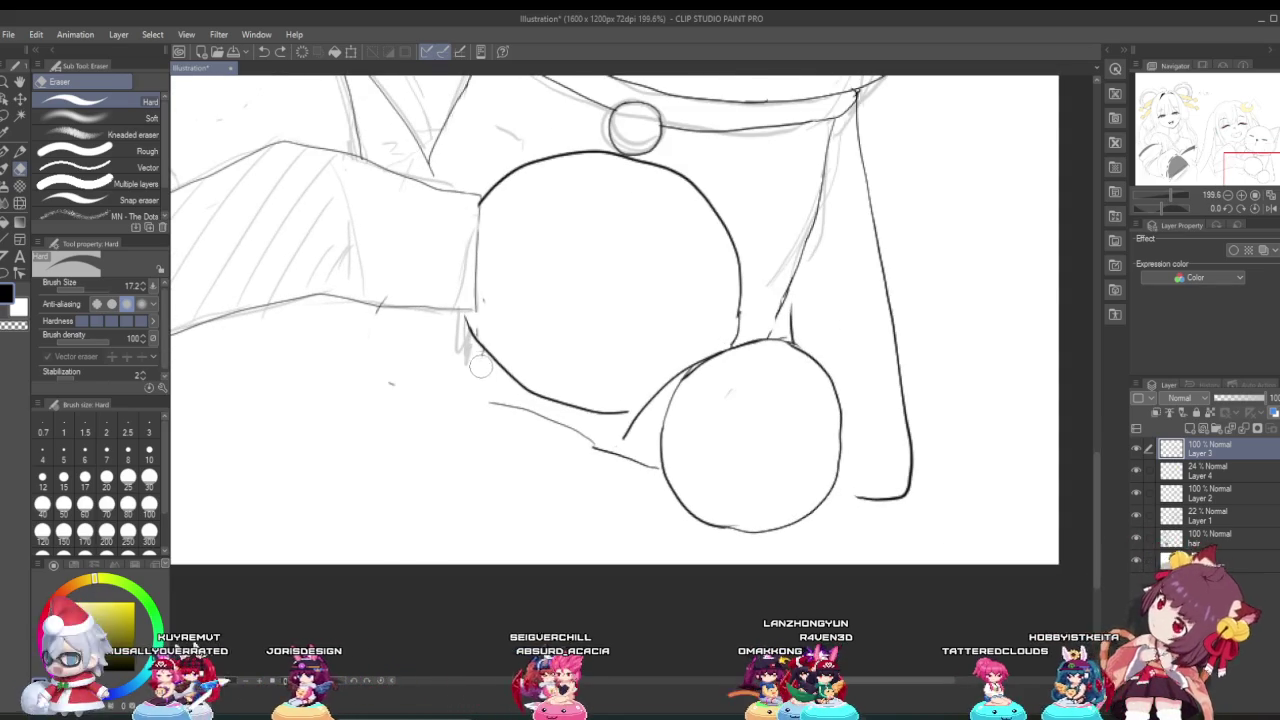
pyautogui.scroll(2, 429, 341)
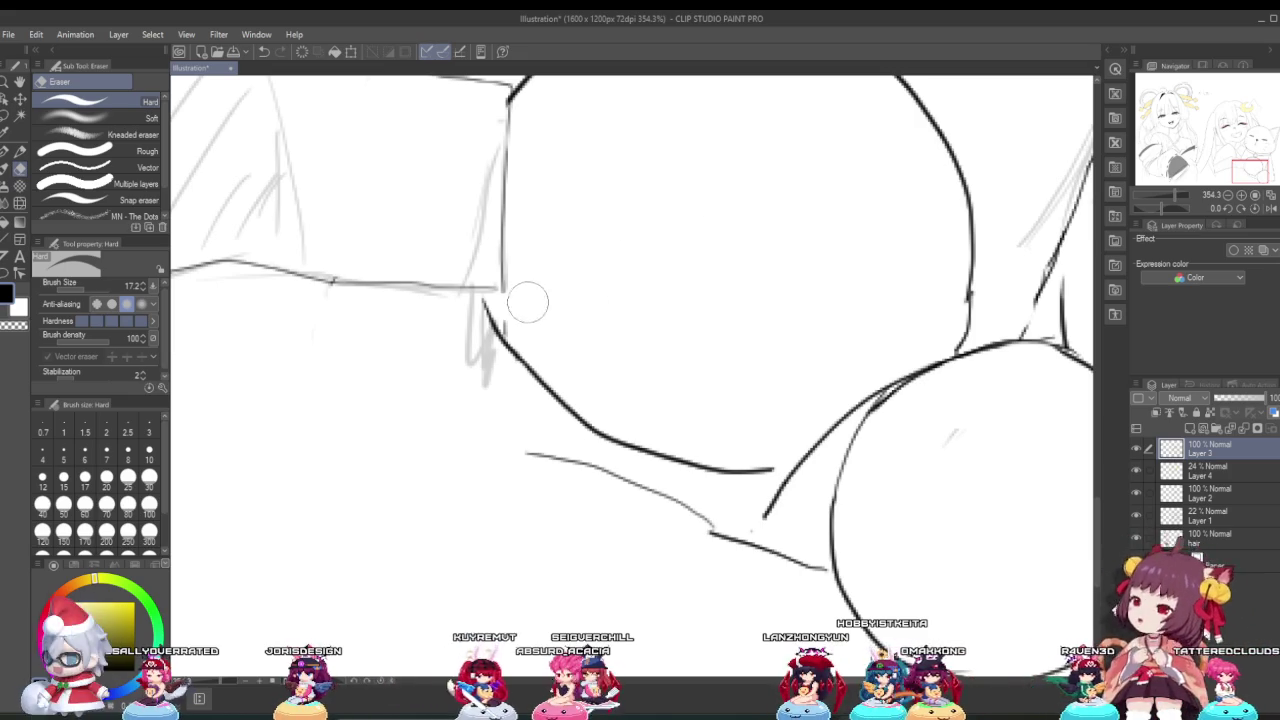
pyautogui.scroll(-2, 534, 320)
pyautogui.scroll(-2, 686, 106)
pyautogui.scroll(-2, 615, 244)
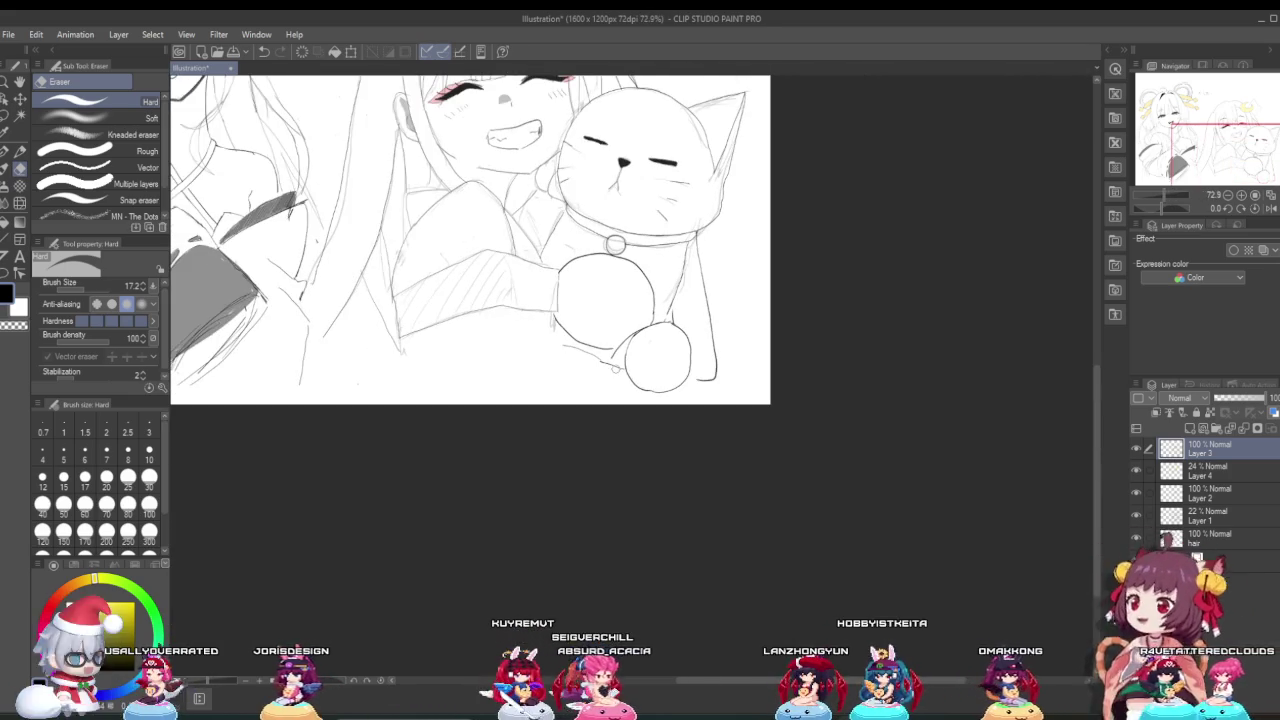
pyautogui.scroll(1, 628, 421)
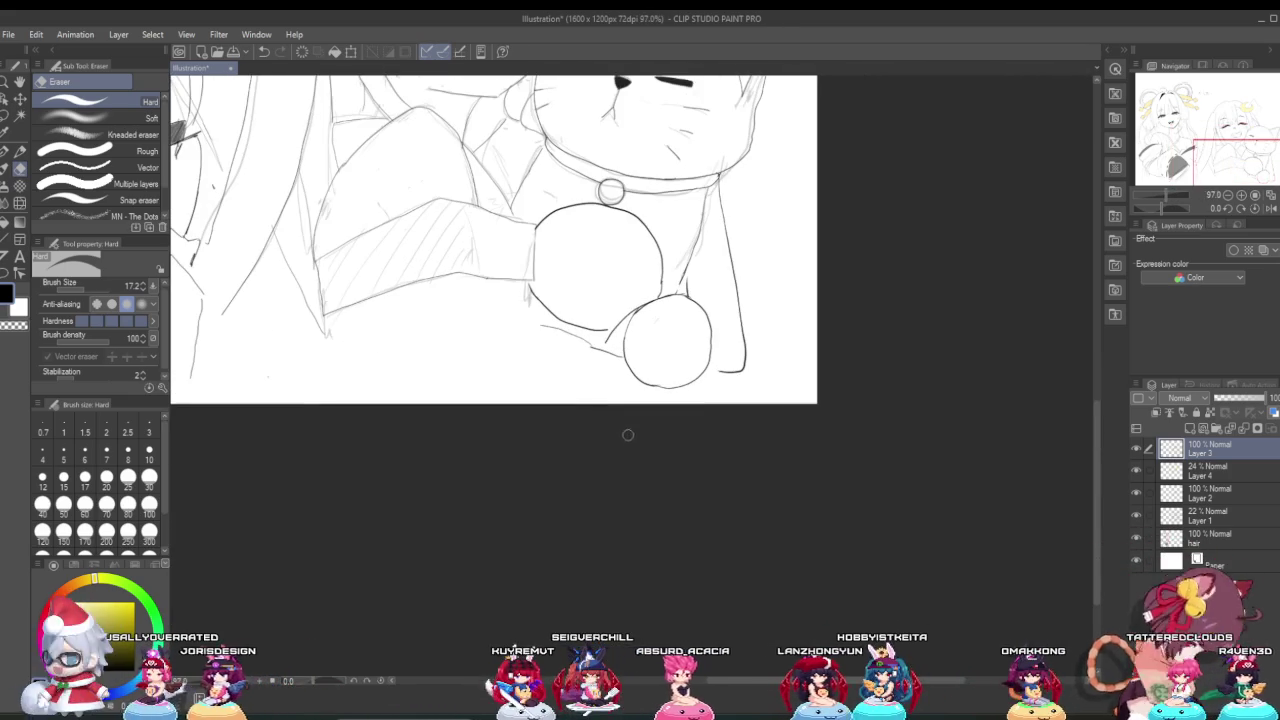
pyautogui.scroll(1, 600, 367)
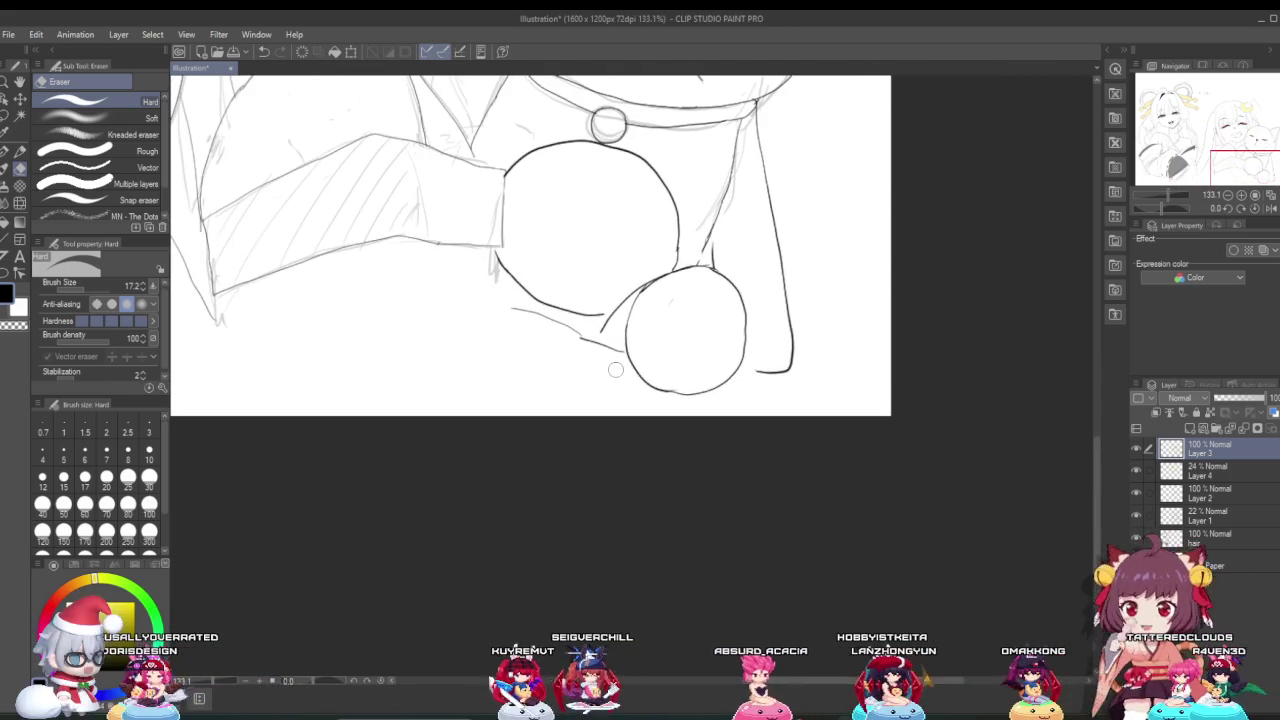
pyautogui.scroll(1, 626, 372)
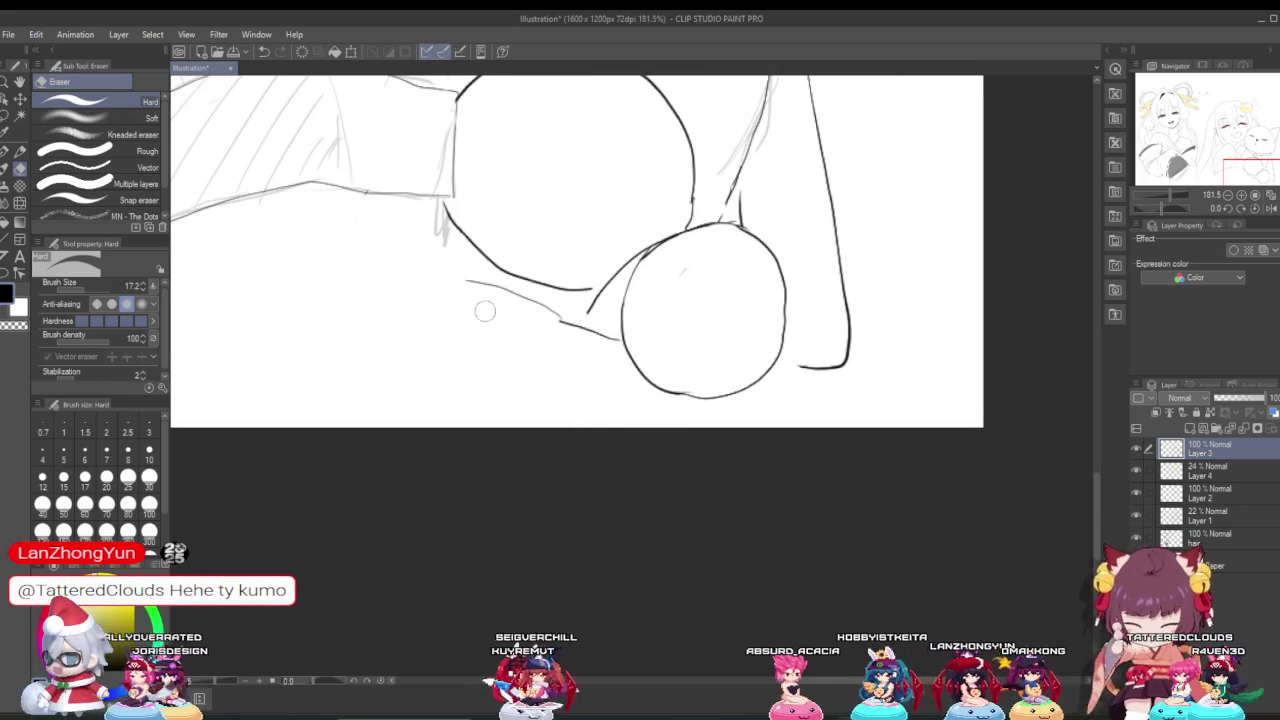
pyautogui.moveTo(588, 312); pyautogui.dragTo(616, 338)
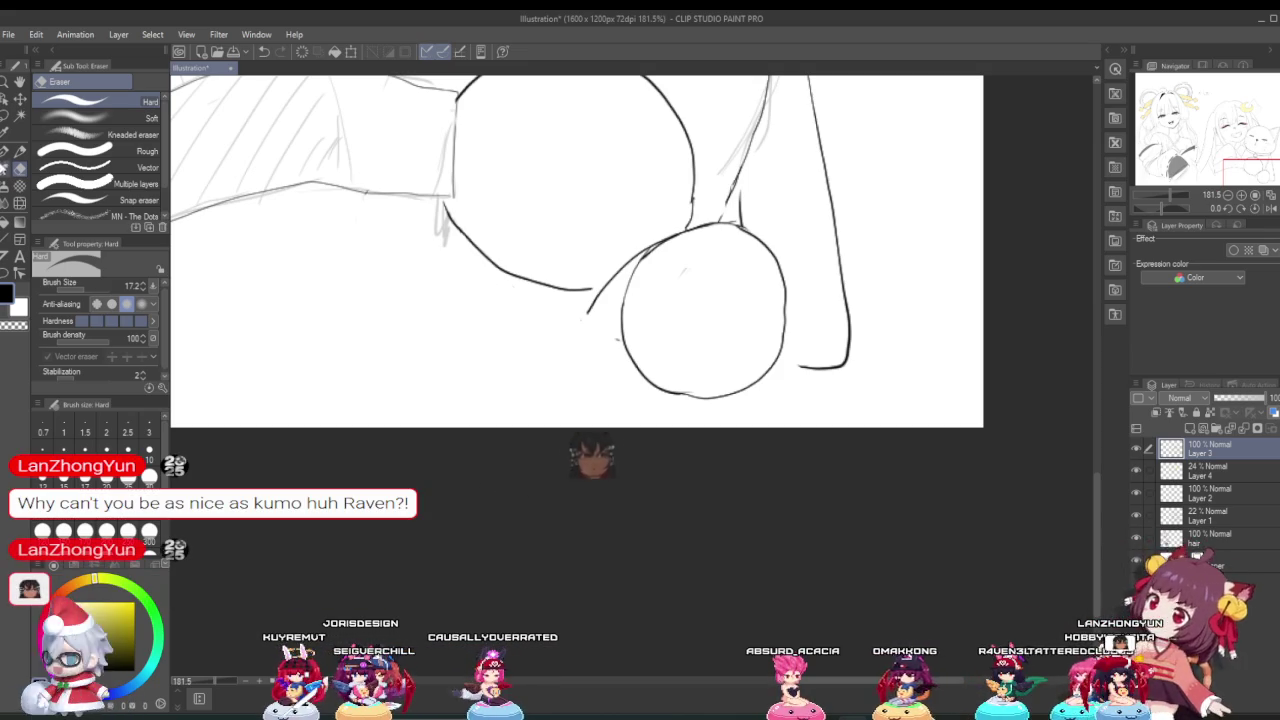
# Step: Redraw the line beneath the cat's large paw with the G-pen, undoing a stray vertical stroke
pyautogui.press('p')
pyautogui.moveTo(618, 350); pyautogui.dragTo(480, 296)
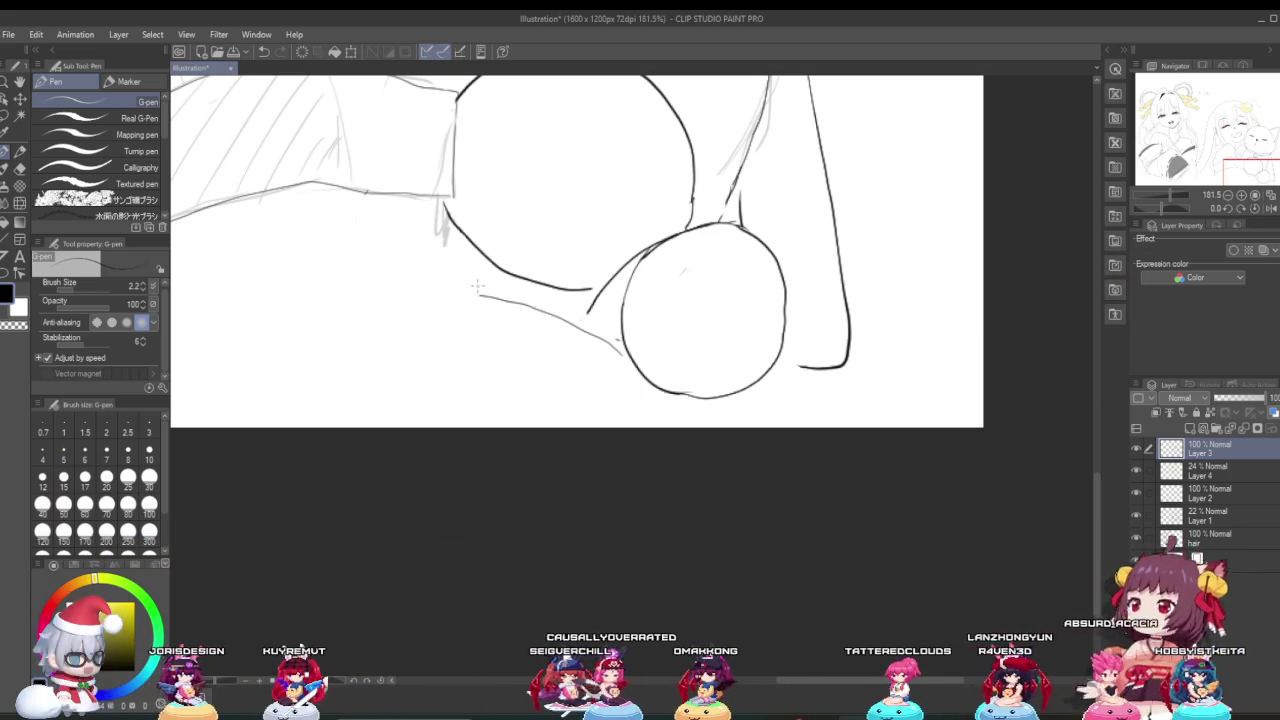
pyautogui.moveTo(478, 294); pyautogui.dragTo(483, 198)
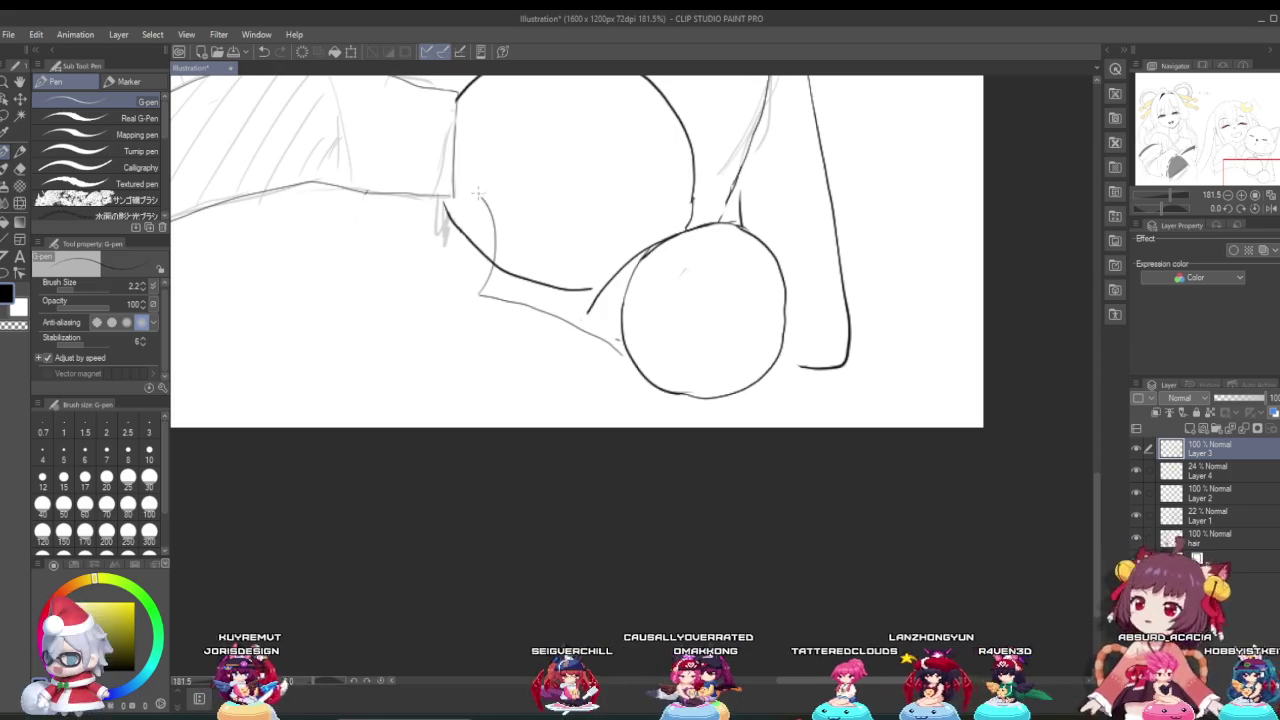
pyautogui.hotkey('ctrl', 'z')
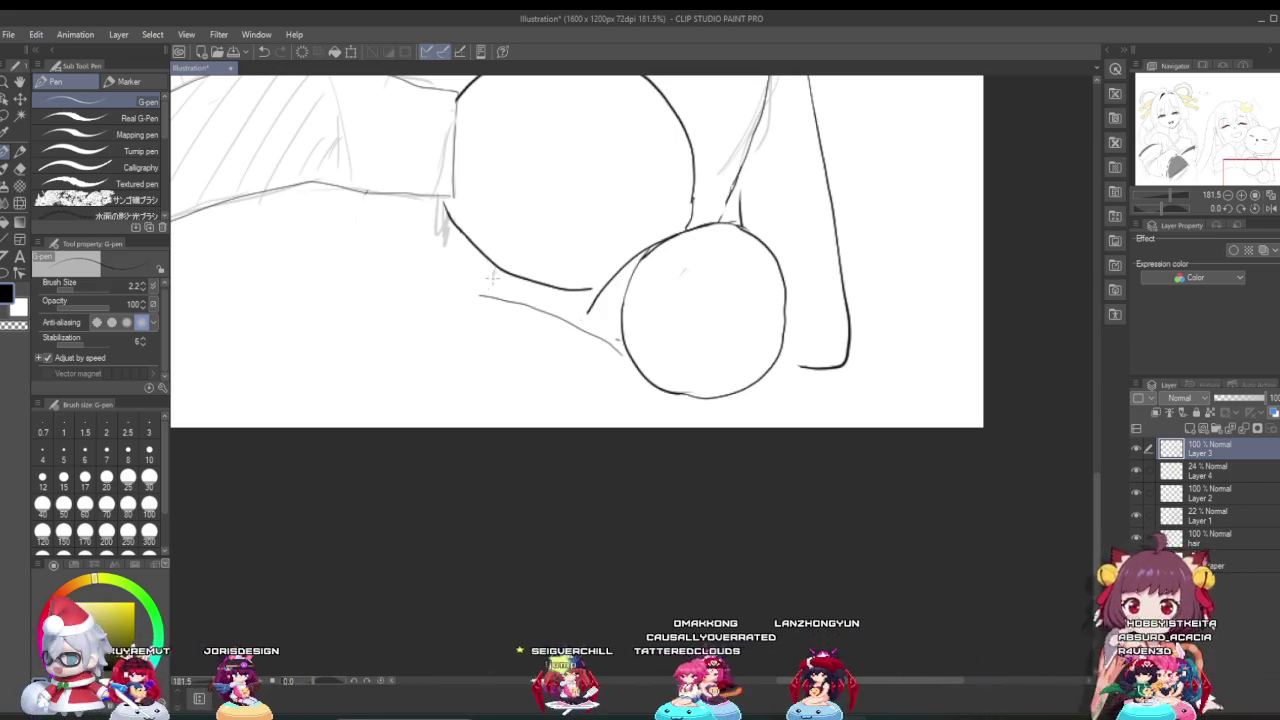
# Step: Draw a second paw circle left of the large paw and erase its arc overlapping the sleeve
pyautogui.moveTo(404, 244); pyautogui.dragTo(530, 213)
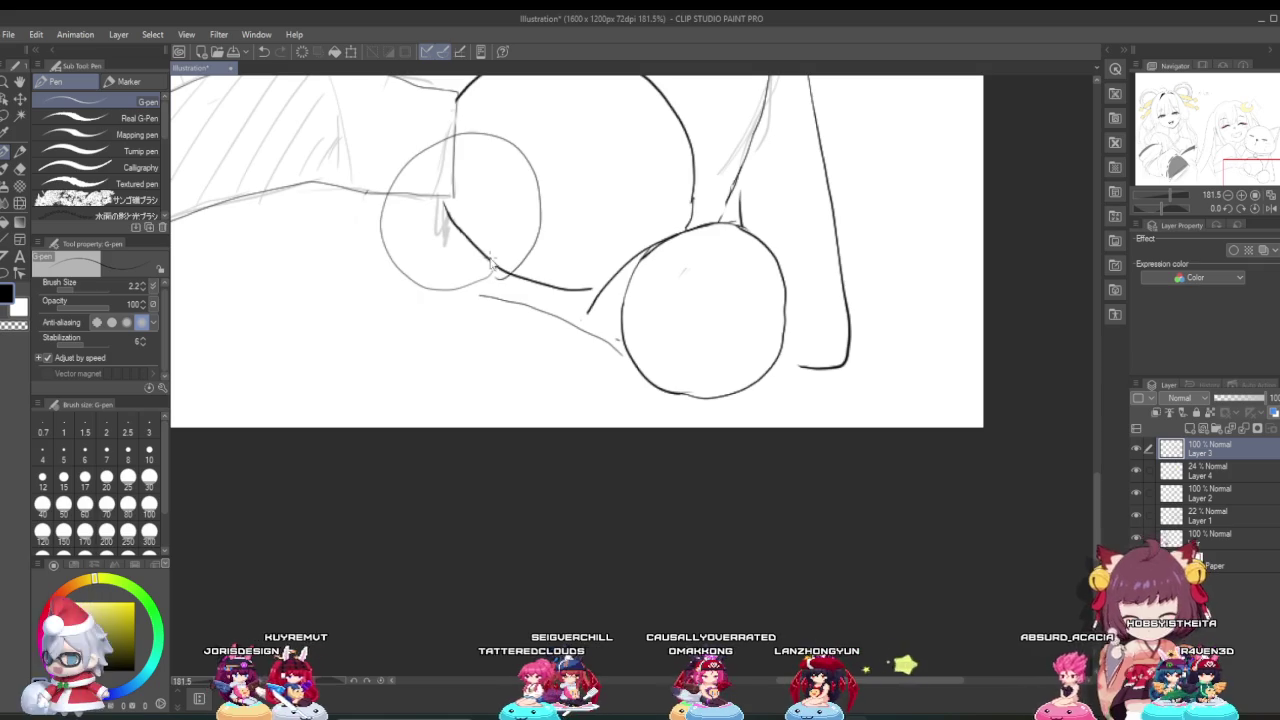
pyautogui.moveTo(511, 172); pyautogui.dragTo(481, 276)
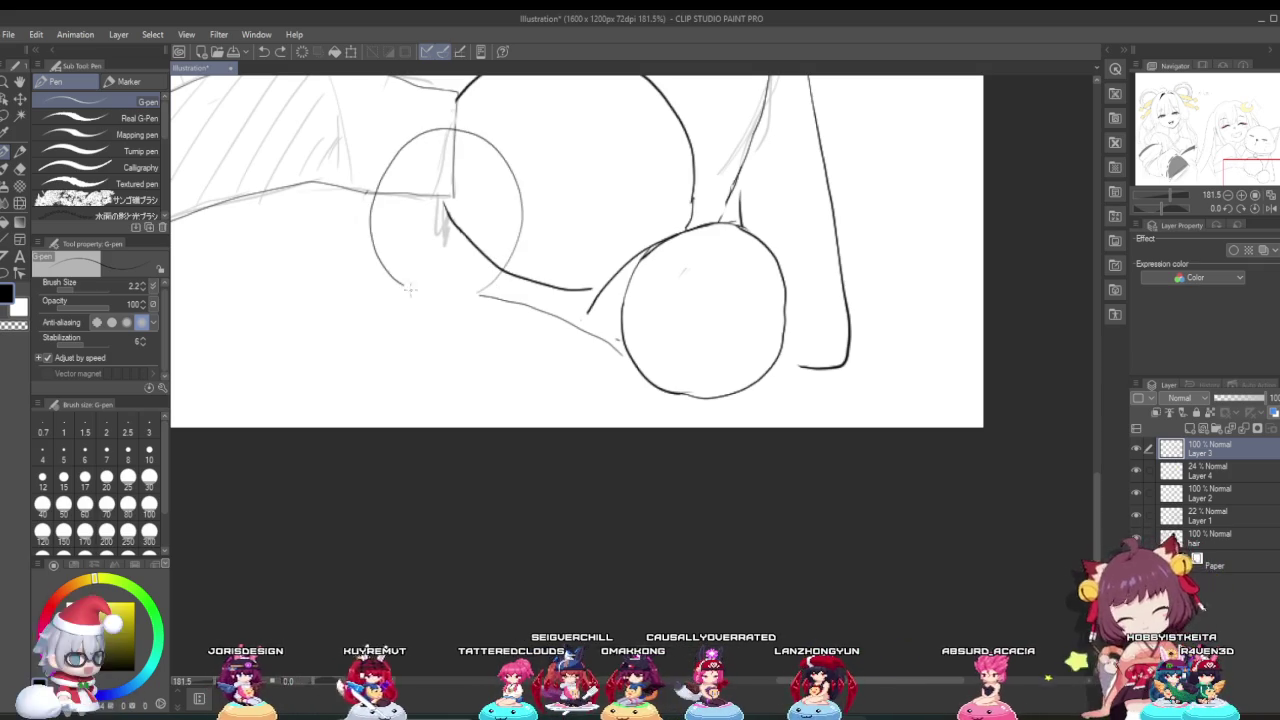
pyautogui.hotkey('ctrl', 'z')
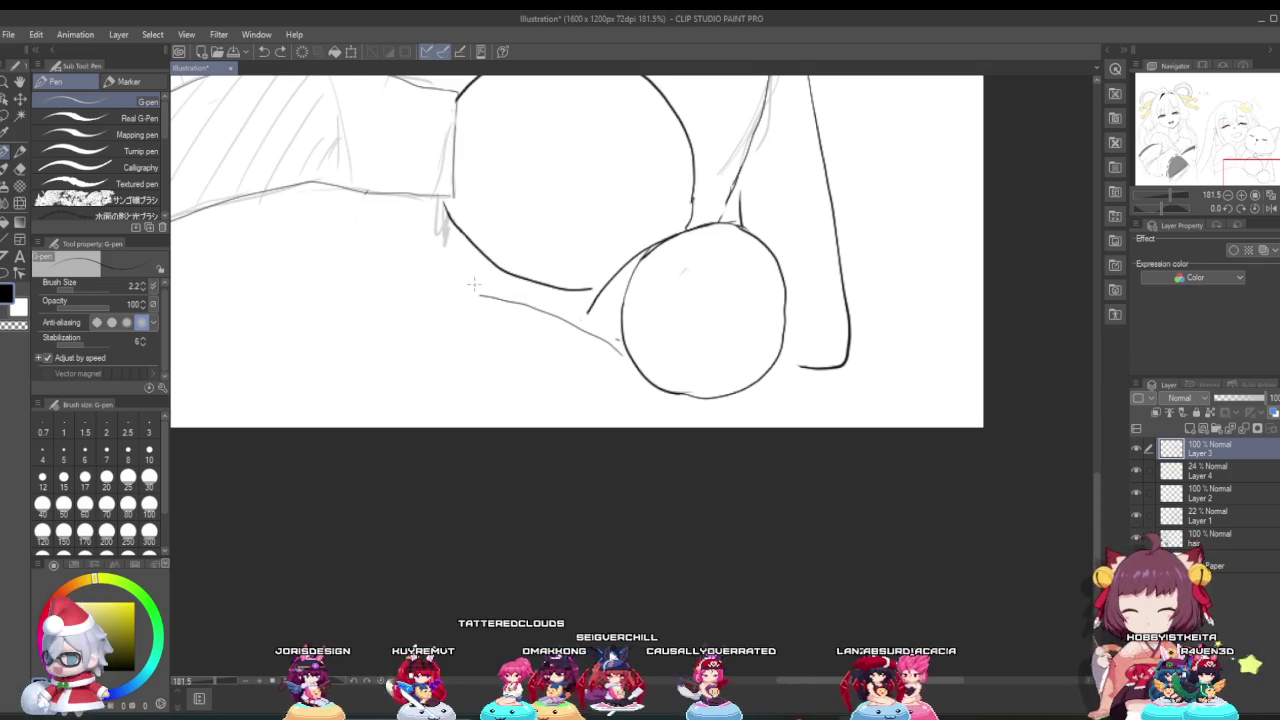
pyautogui.moveTo(468, 291); pyautogui.dragTo(415, 137)
pyautogui.moveTo(377, 279); pyautogui.dragTo(478, 290)
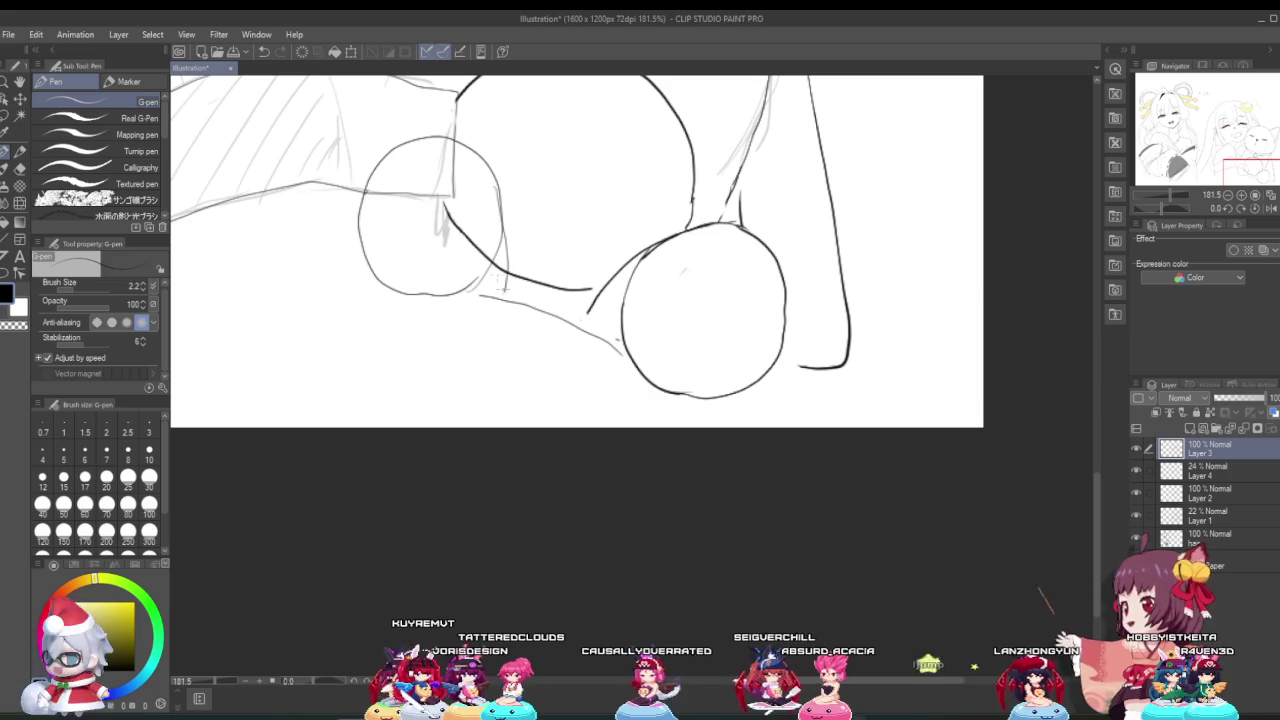
pyautogui.press('e')
pyautogui.moveTo(365, 195); pyautogui.dragTo(440, 138)
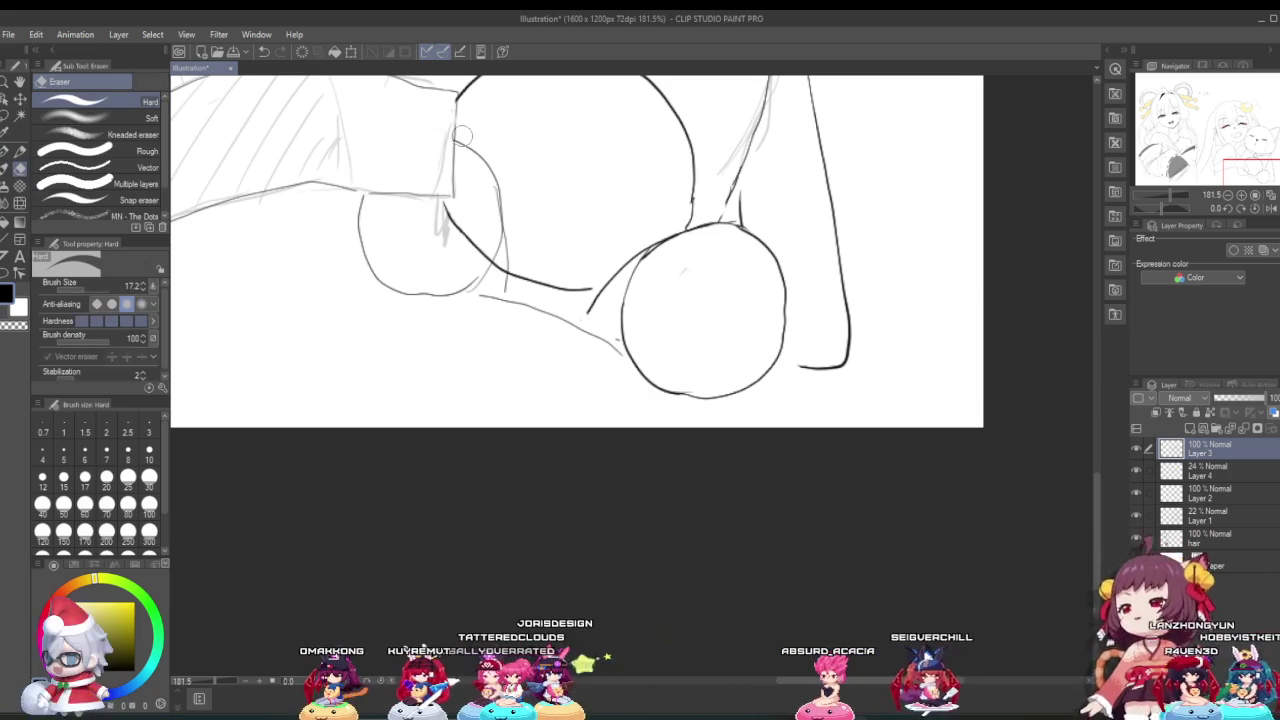
pyautogui.scroll(-2, 470, 138)
pyautogui.scroll(-2, 490, 139)
pyautogui.scroll(-1, 520, 140)
pyautogui.scroll(1, 544, 141)
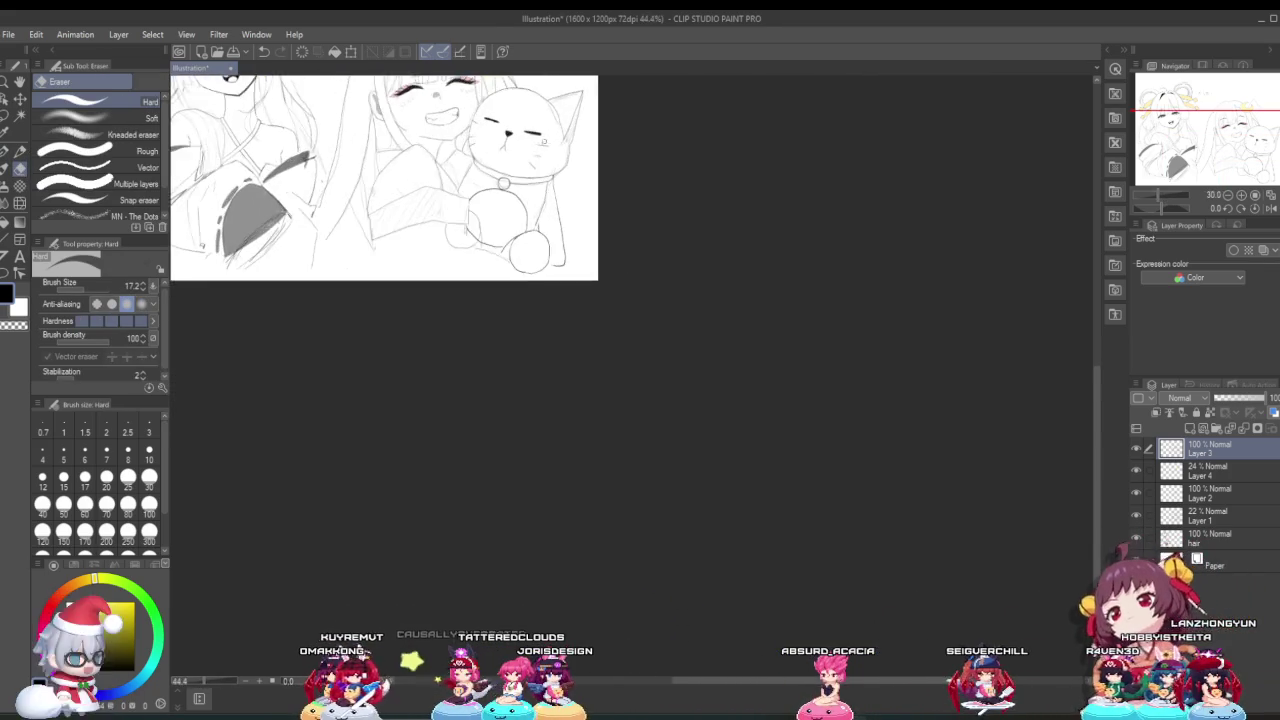
pyautogui.scroll(2, 530, 150)
pyautogui.scroll(-2, 530, 150)
pyautogui.scroll(2, 530, 150)
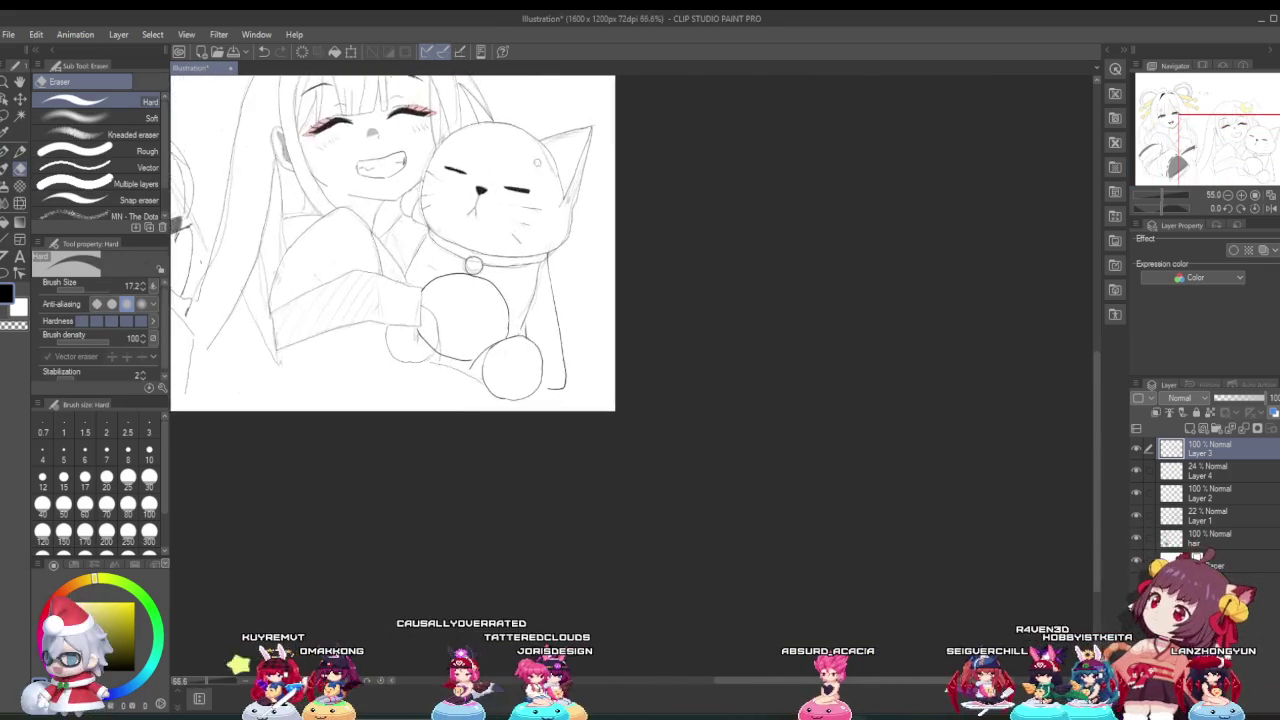
pyautogui.scroll(-3, 537, 162)
pyautogui.scroll(-1, 510, 158)
pyautogui.scroll(2, 480, 154)
pyautogui.scroll(1, 451, 150)
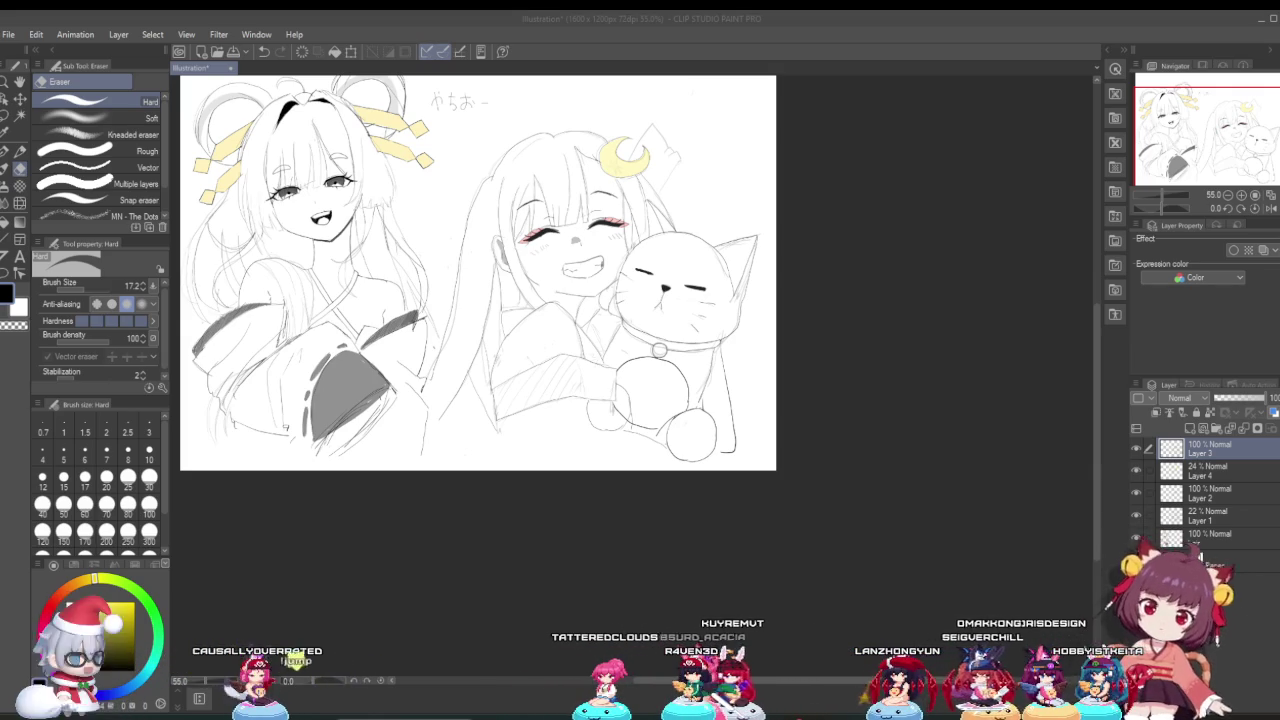
pyautogui.scroll(3, 535, 258)
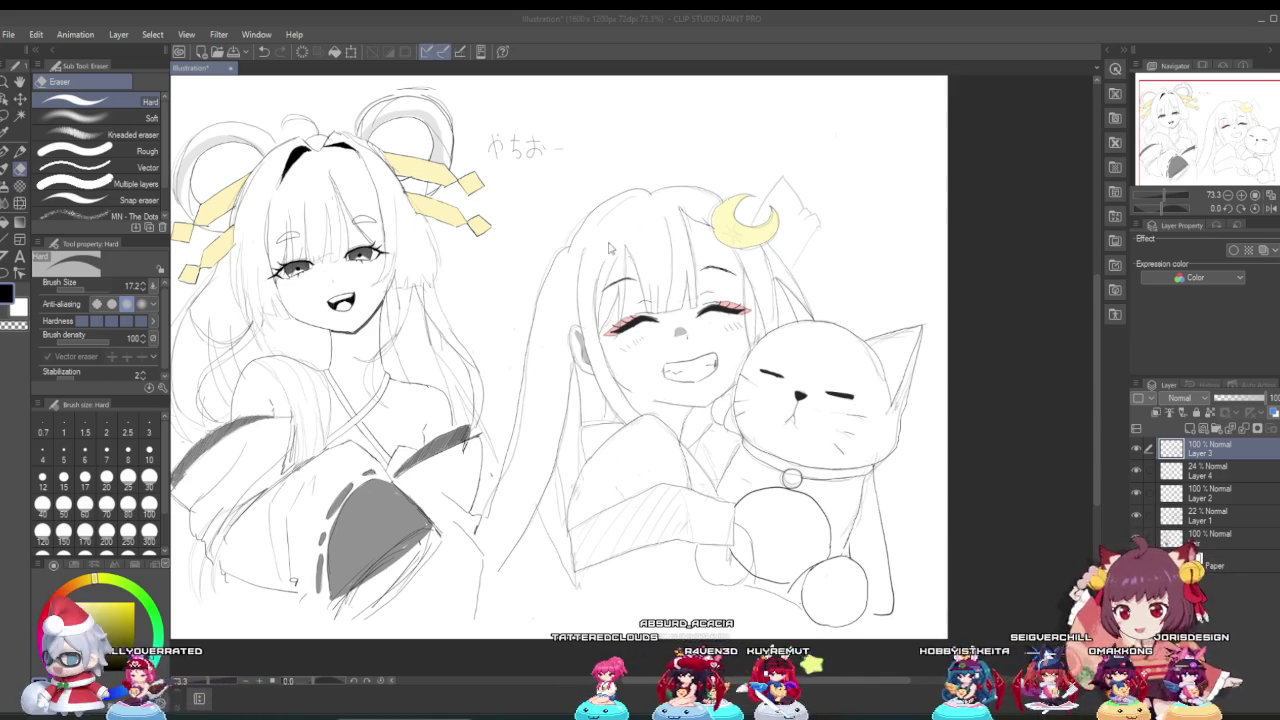
pyautogui.scroll(1, 609, 247)
pyautogui.scroll(1, 693, 340)
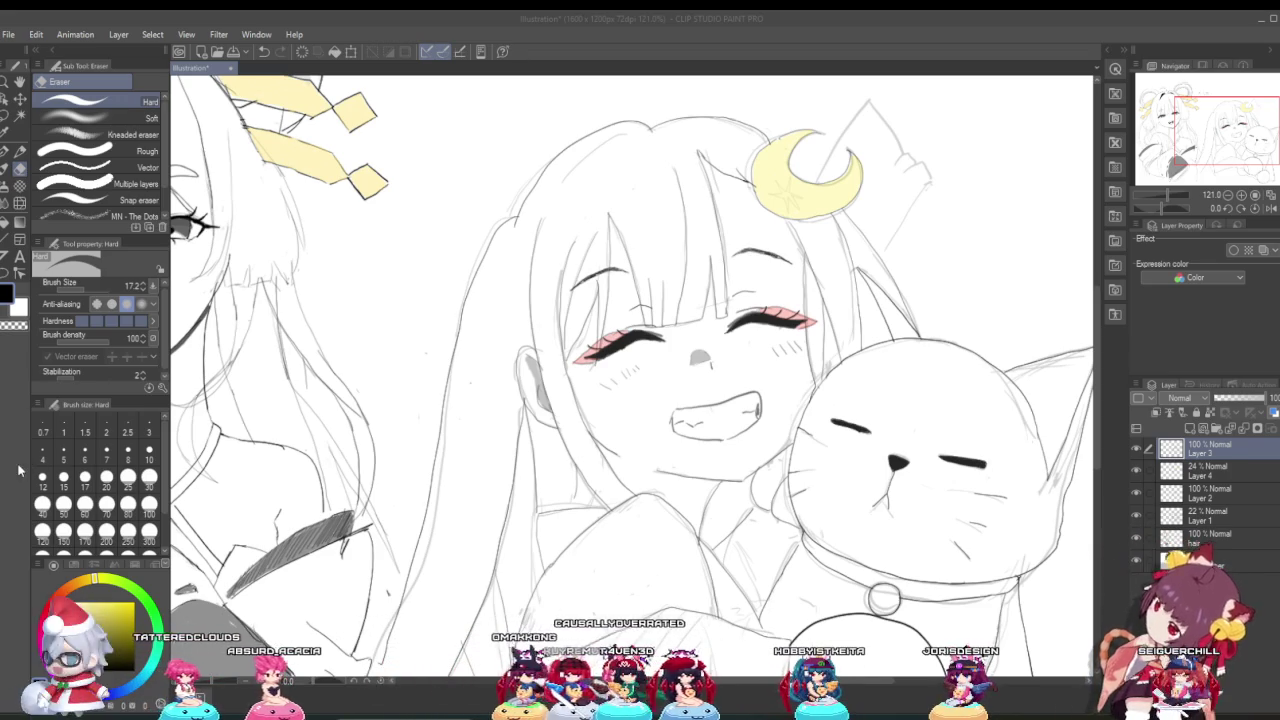
# Step: Zoom to 200% on the small paw, erase the start of the line beneath it, then zoom out
pyautogui.scroll(-5, 547, 459)
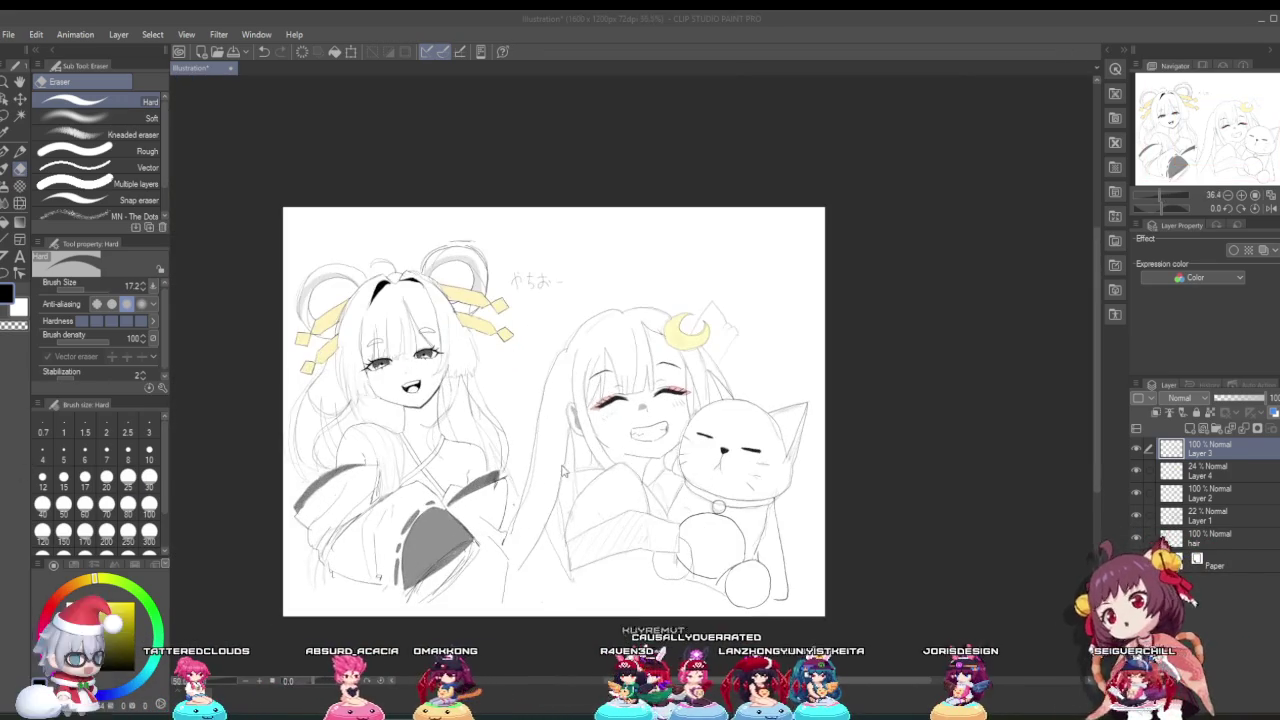
pyautogui.scroll(2, 757, 572)
pyautogui.scroll(2, 697, 573)
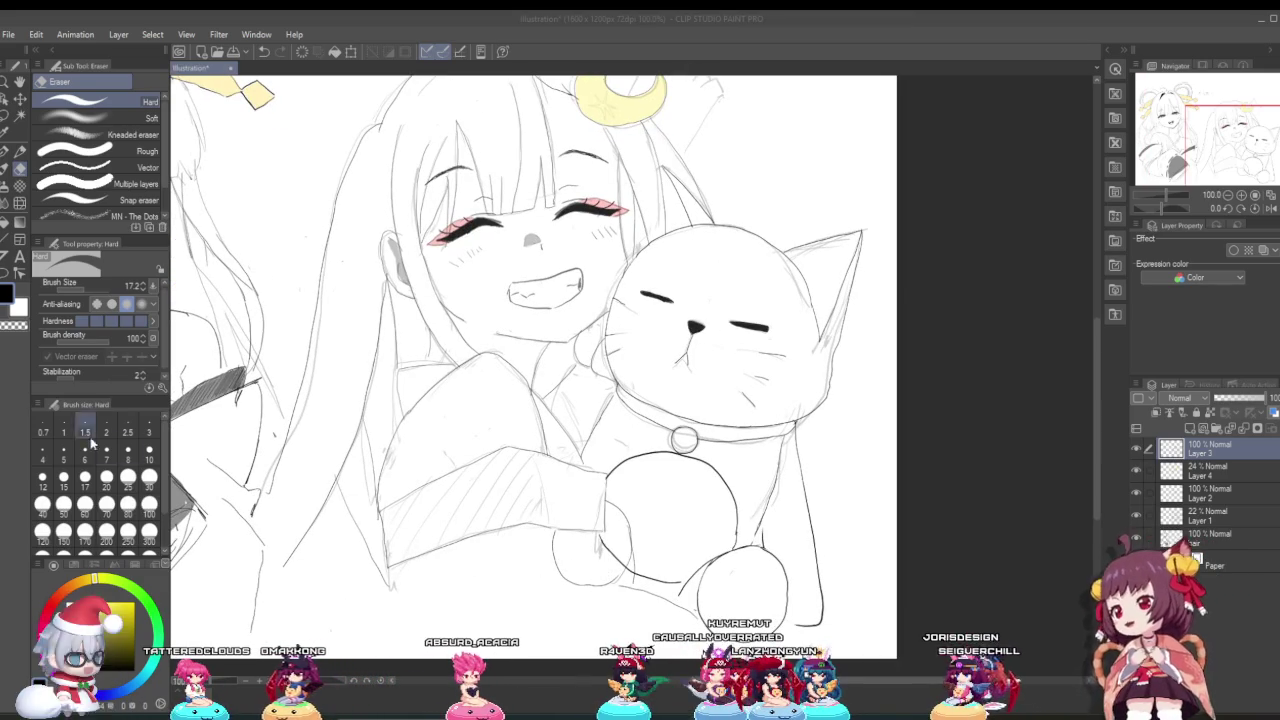
pyautogui.click(26, 180)
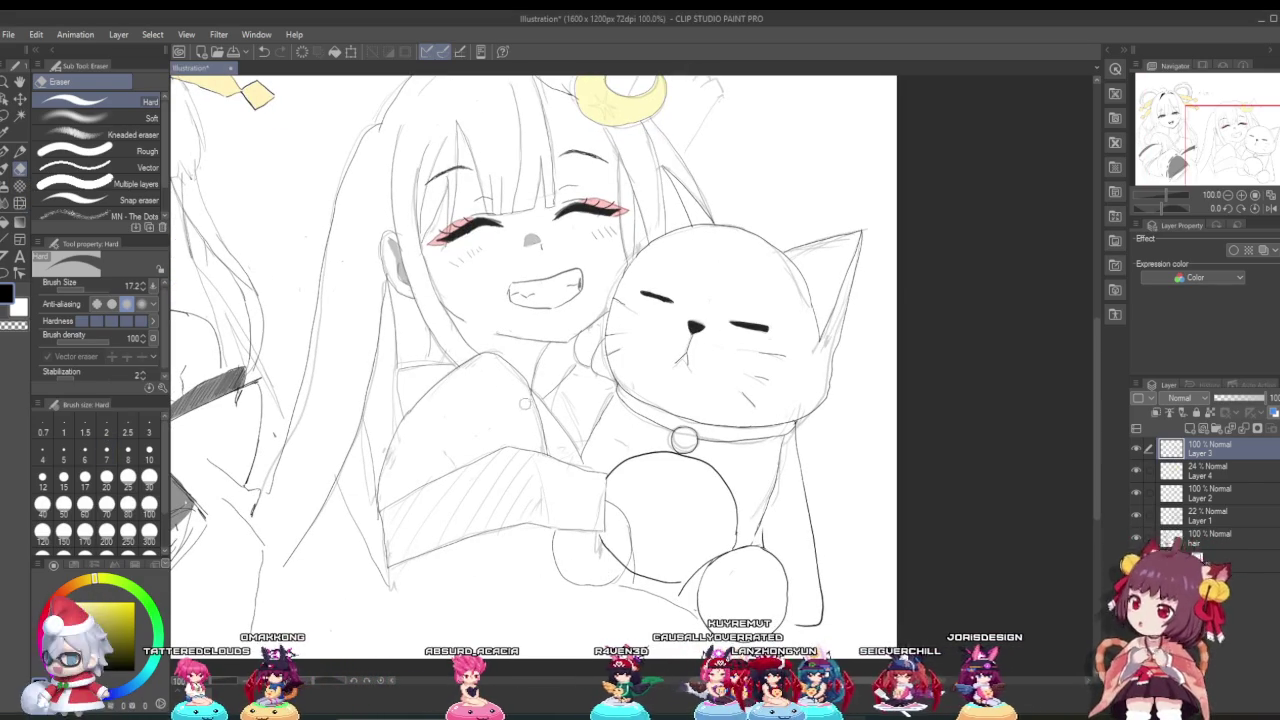
pyautogui.scroll(1, 689, 570)
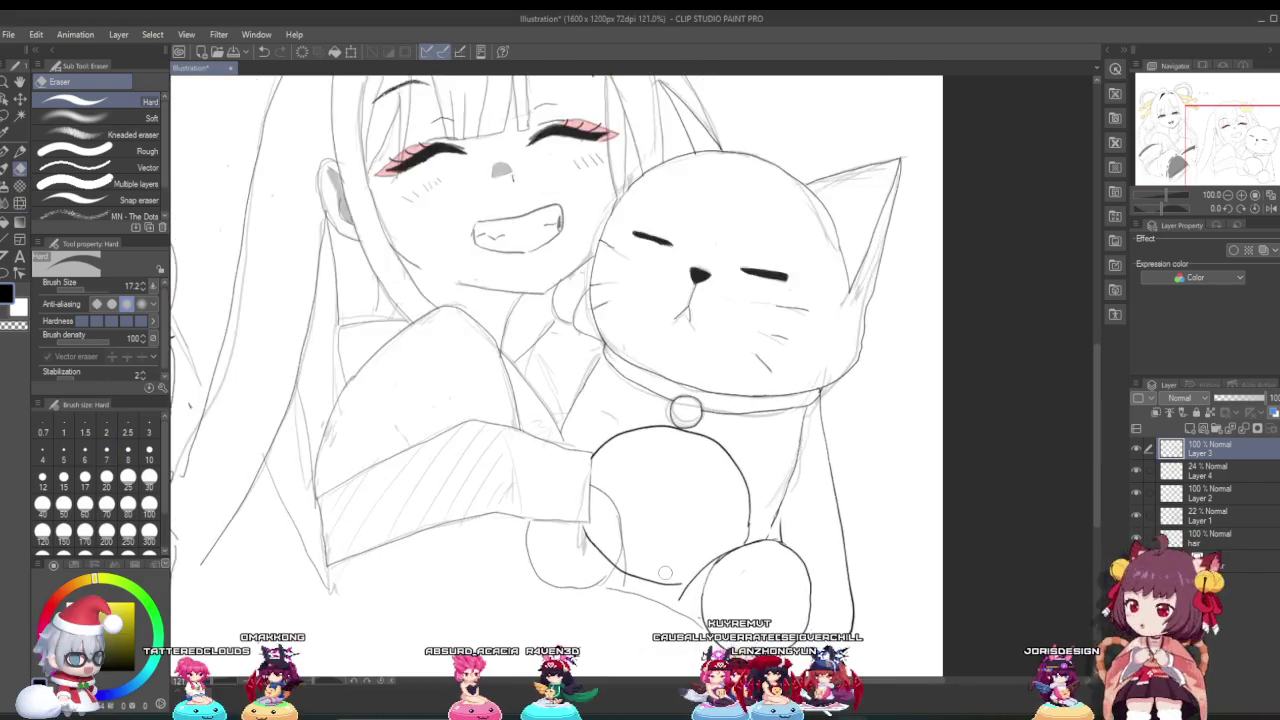
pyautogui.scroll(3, 600, 558)
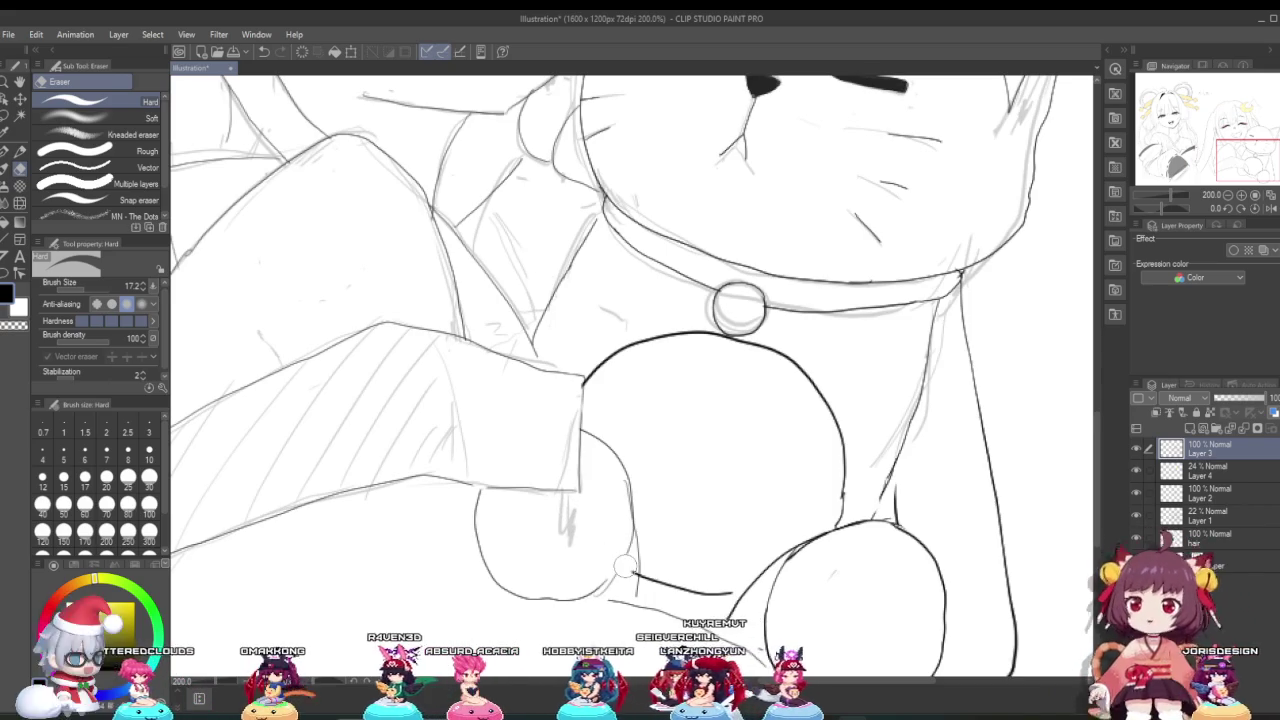
pyautogui.moveTo(605, 556); pyautogui.dragTo(624, 568)
pyautogui.scroll(-2, 620, 569)
pyautogui.scroll(-2, 618, 570)
pyautogui.scroll(2, 612, 571)
pyautogui.scroll(1, 606, 573)
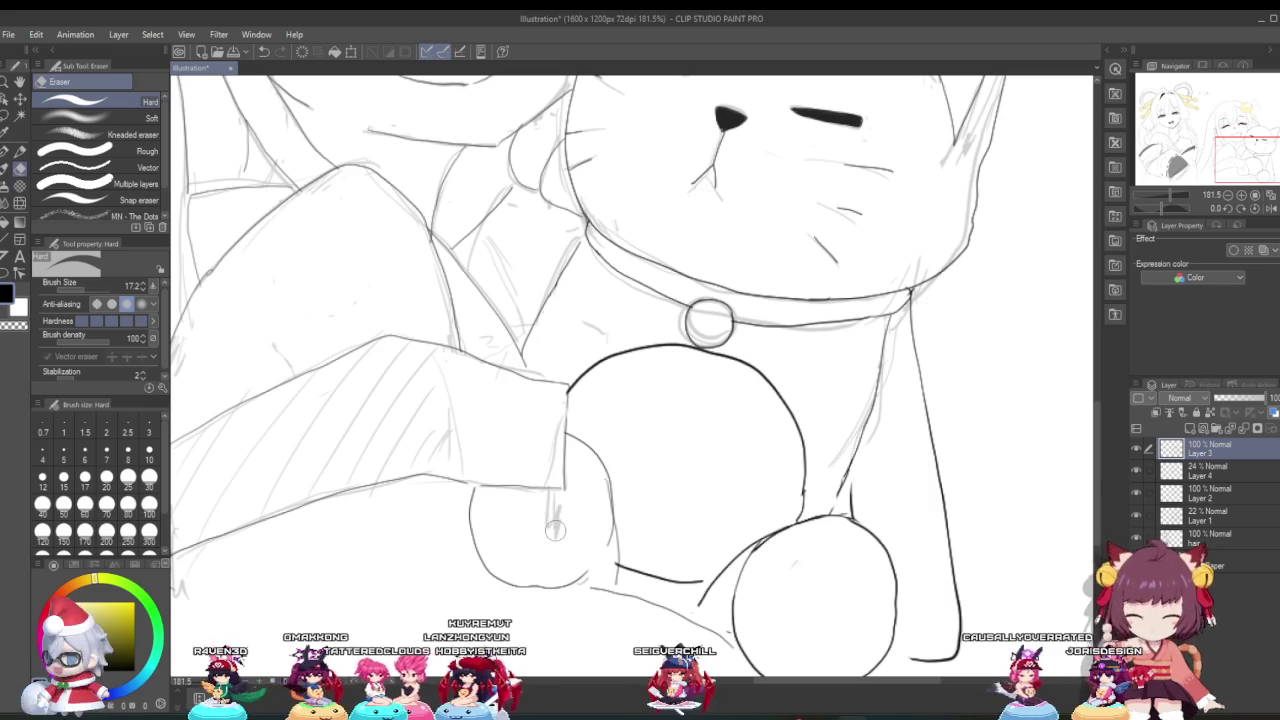
pyautogui.scroll(-2, 565, 536)
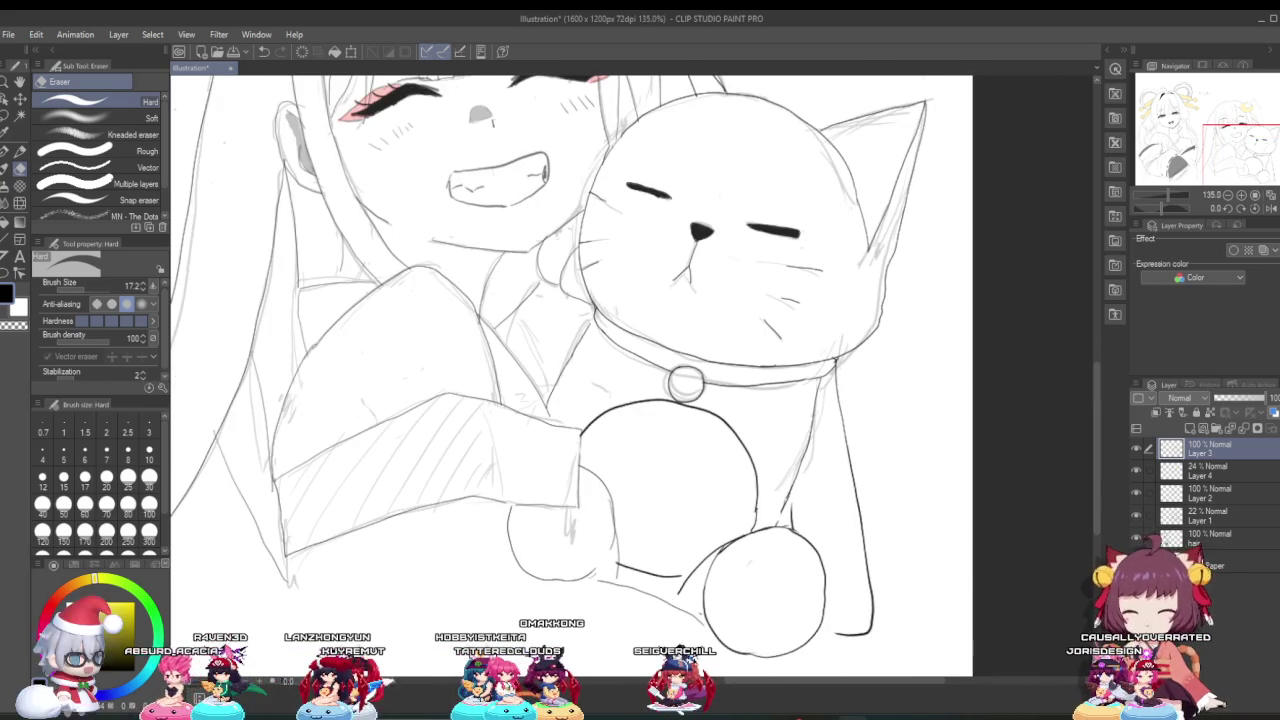
pyautogui.scroll(-5, 462, 370)
pyautogui.scroll(1, 462, 370)
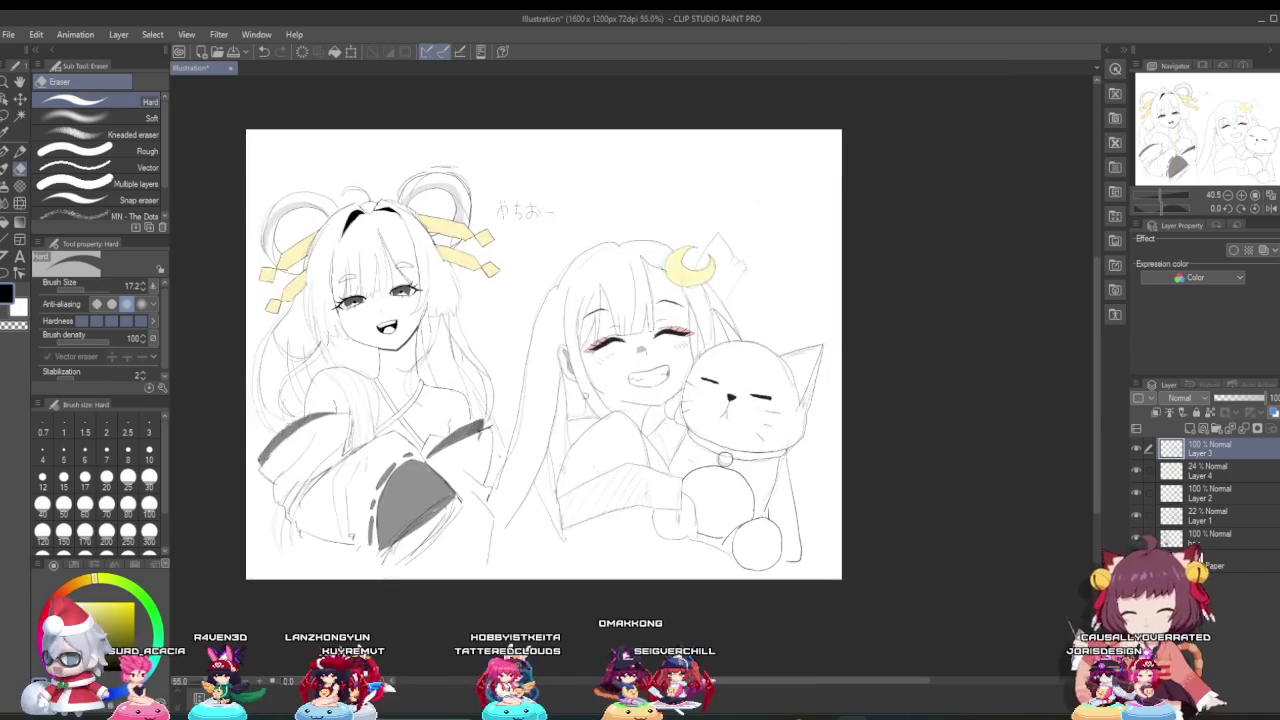
pyautogui.scroll(2, 462, 370)
pyautogui.scroll(-1, 594, 402)
pyautogui.scroll(-1, 594, 402)
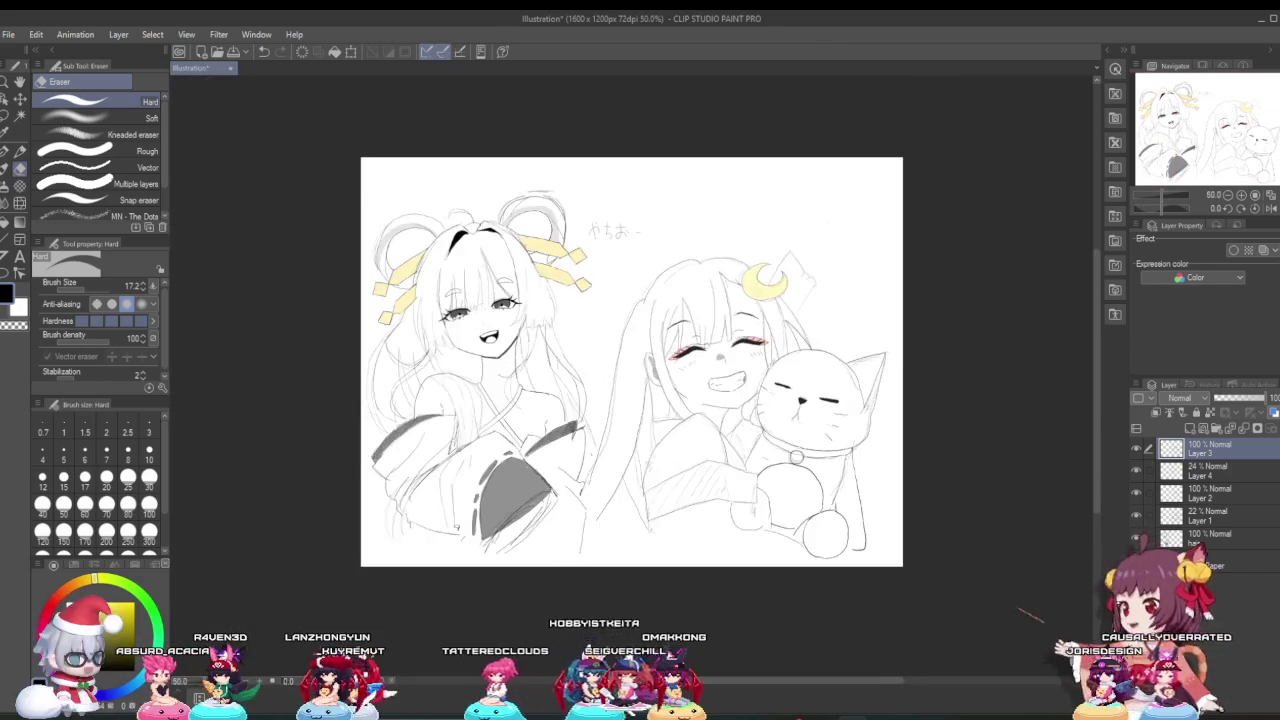
pyautogui.scroll(3, 620, 370)
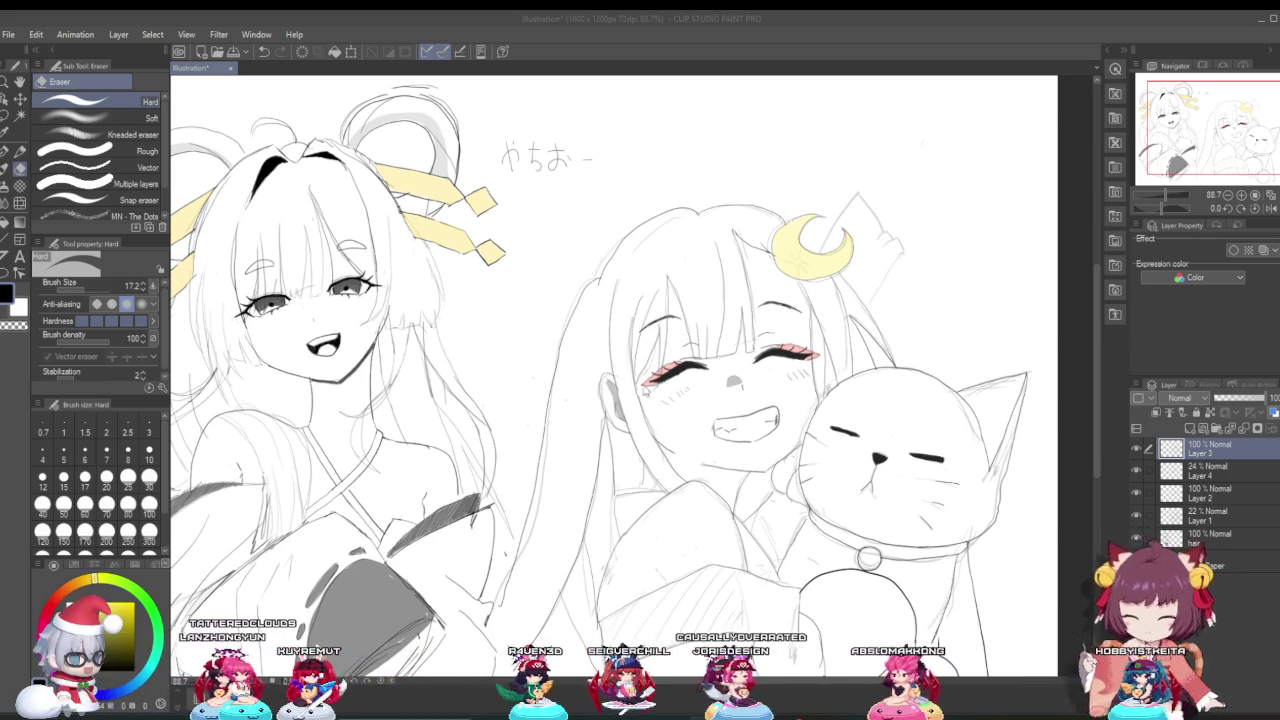
# Step: Zoom around the cat to review the inking, then return to the G-pen at size 2.2
pyautogui.scroll(-2, 877, 510)
pyautogui.scroll(2, 898, 465)
pyautogui.scroll(1, 763, 362)
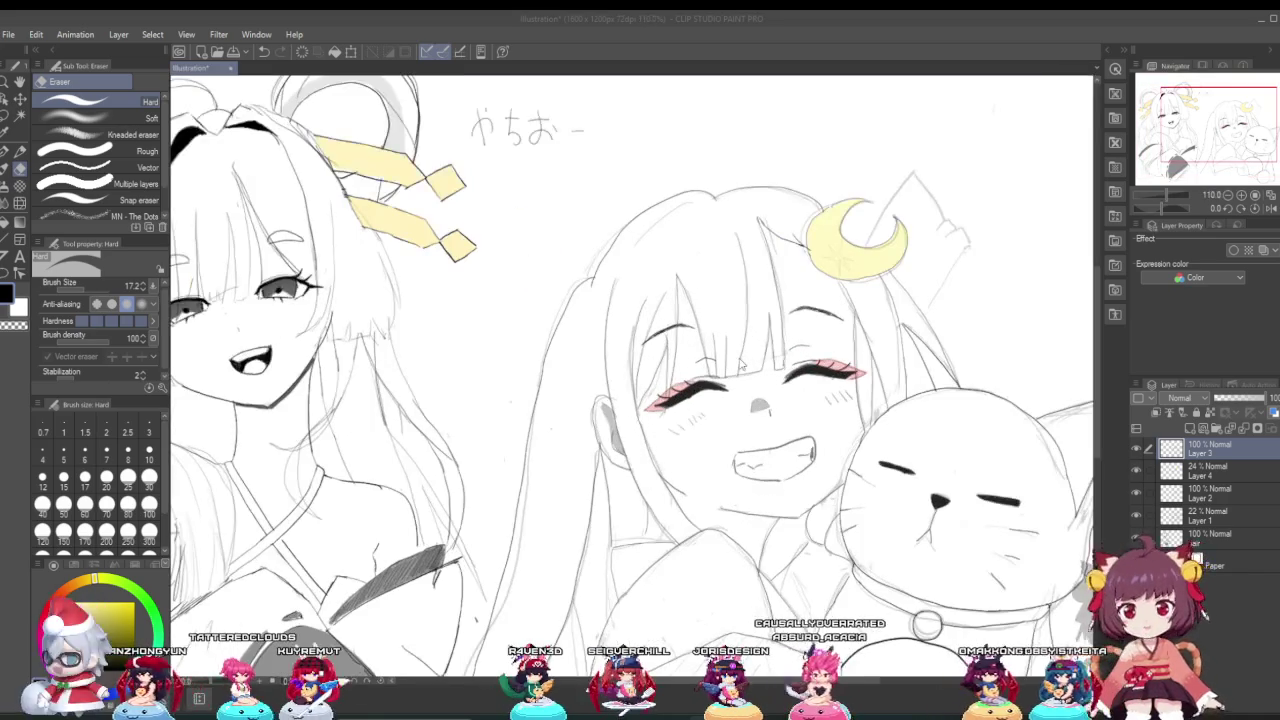
pyautogui.scroll(-1, 763, 362)
pyautogui.scroll(-1, 770, 340)
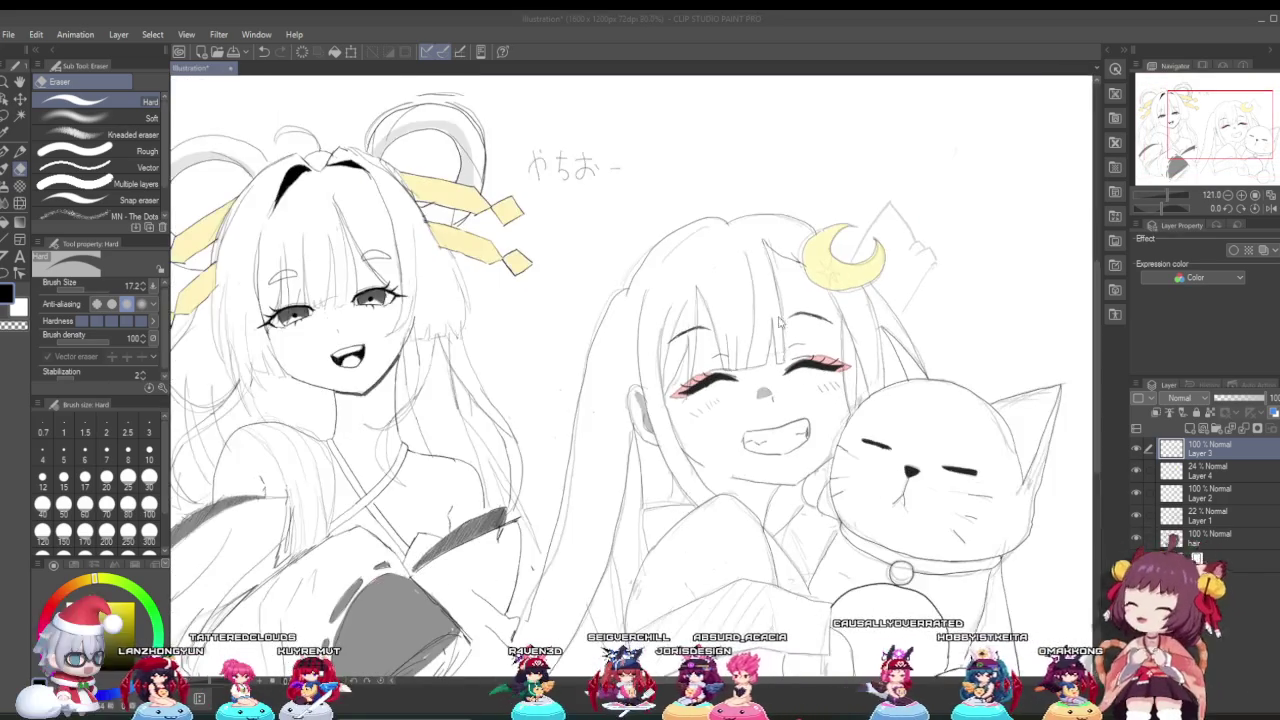
pyautogui.scroll(-1, 780, 310)
pyautogui.scroll(-1, 924, 574)
pyautogui.scroll(2, 924, 574)
pyautogui.scroll(1, 924, 574)
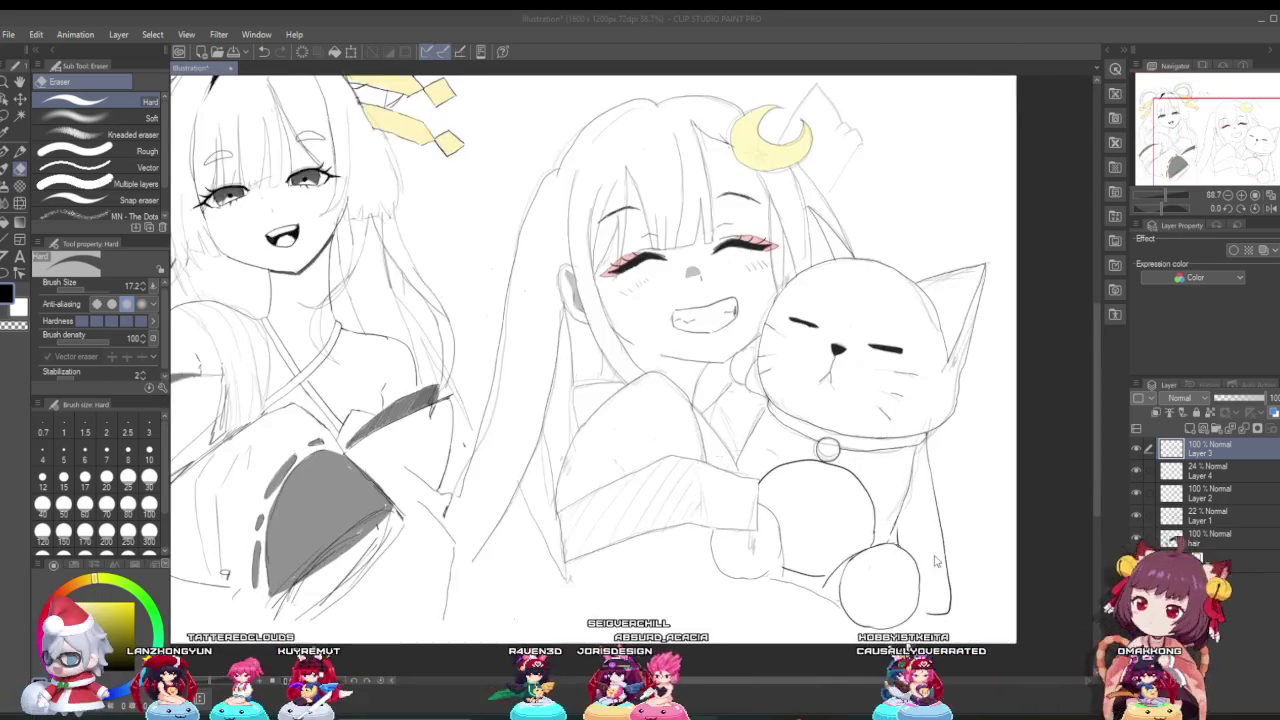
pyautogui.scroll(1, 924, 574)
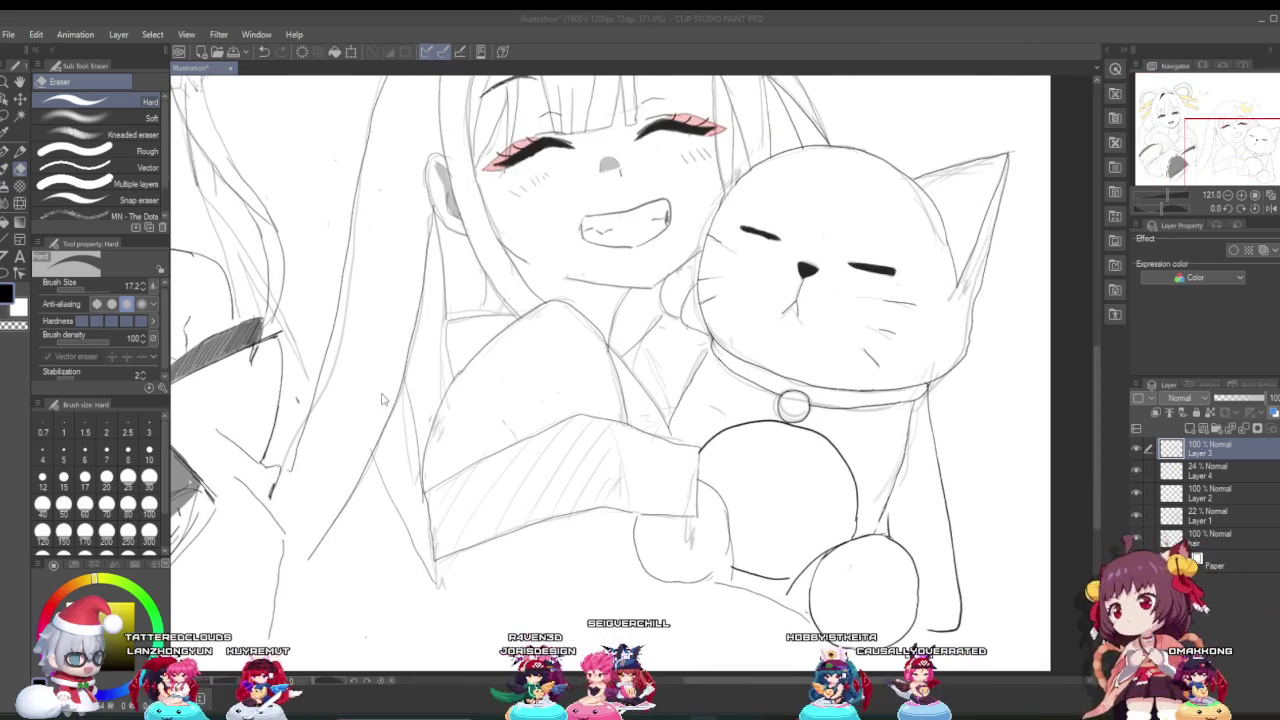
pyautogui.click(18, 176)
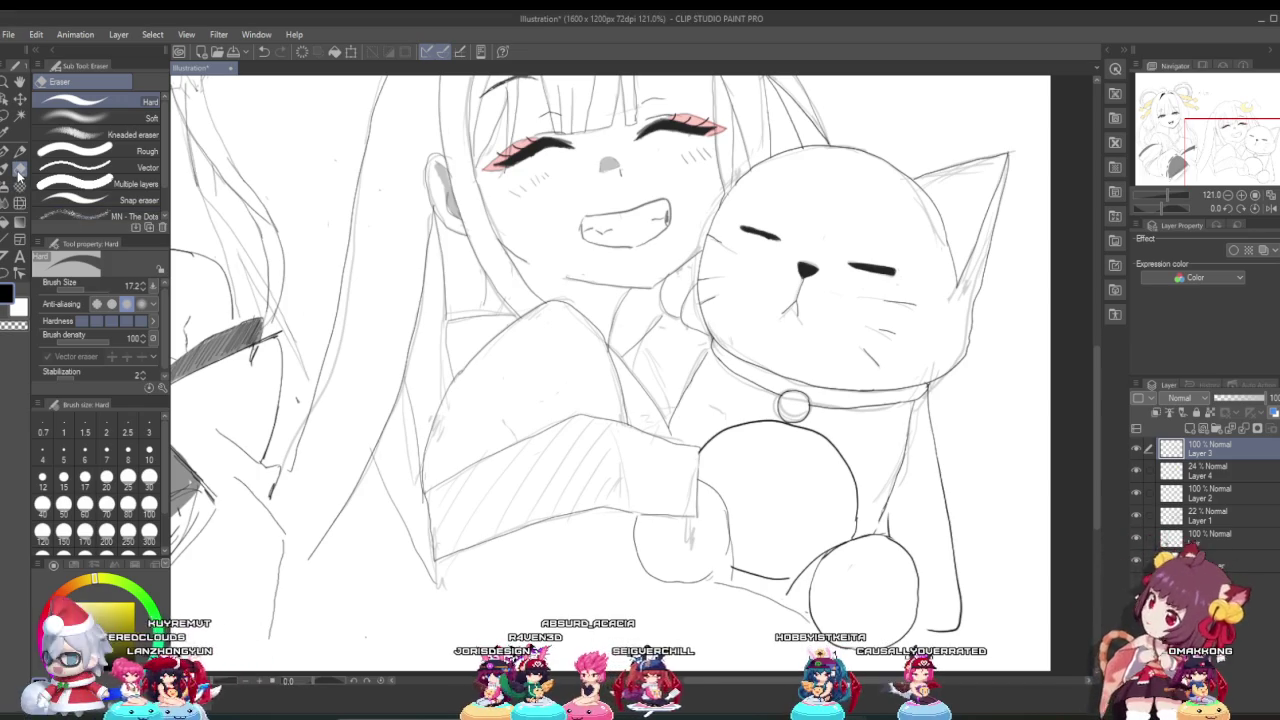
pyautogui.scroll(-2, 617, 468)
pyautogui.scroll(-1, 617, 468)
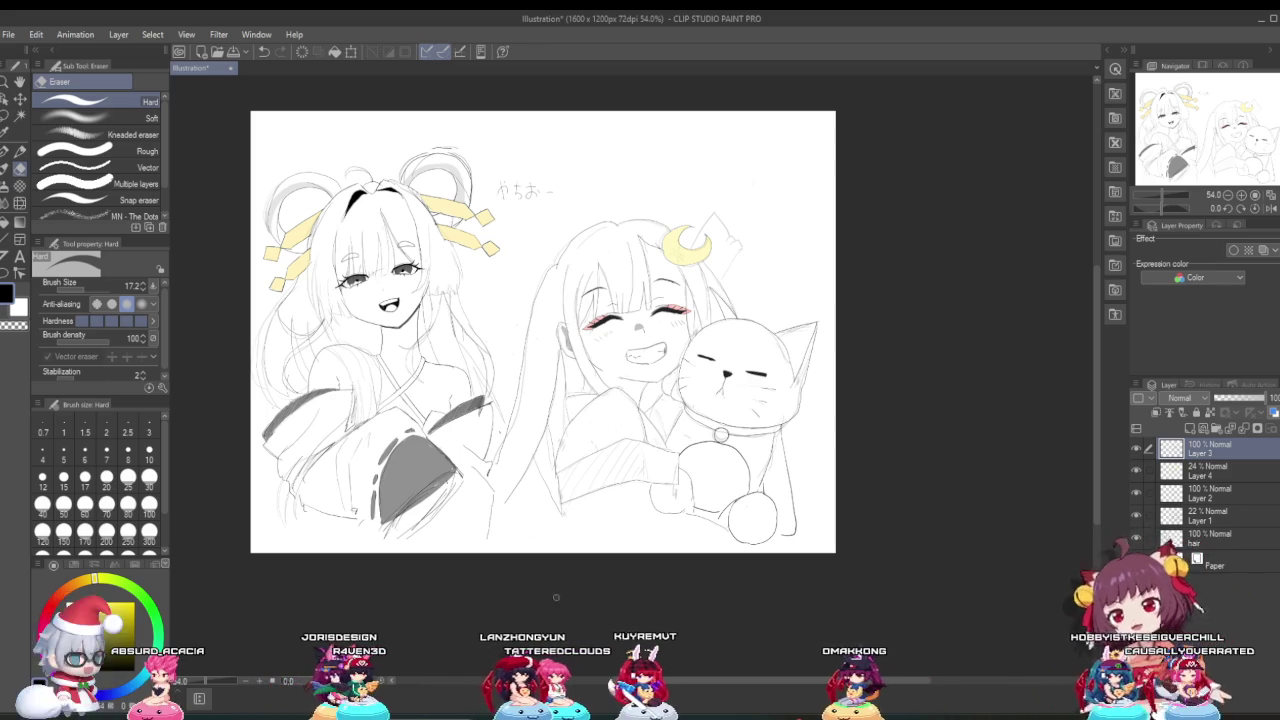
pyautogui.scroll(1, 600, 540)
pyautogui.scroll(1, 620, 520)
pyautogui.scroll(1, 630, 510)
pyautogui.scroll(1, 637, 501)
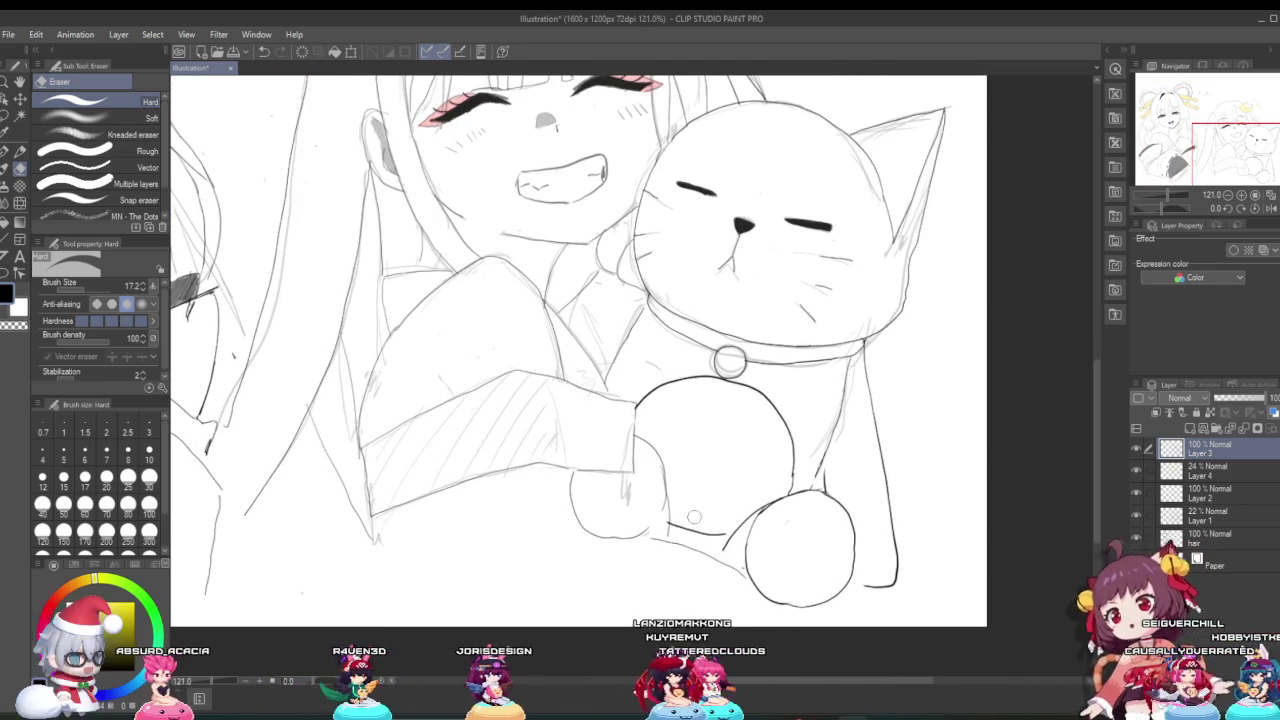
pyautogui.scroll(2, 647, 537)
pyautogui.scroll(1, 647, 537)
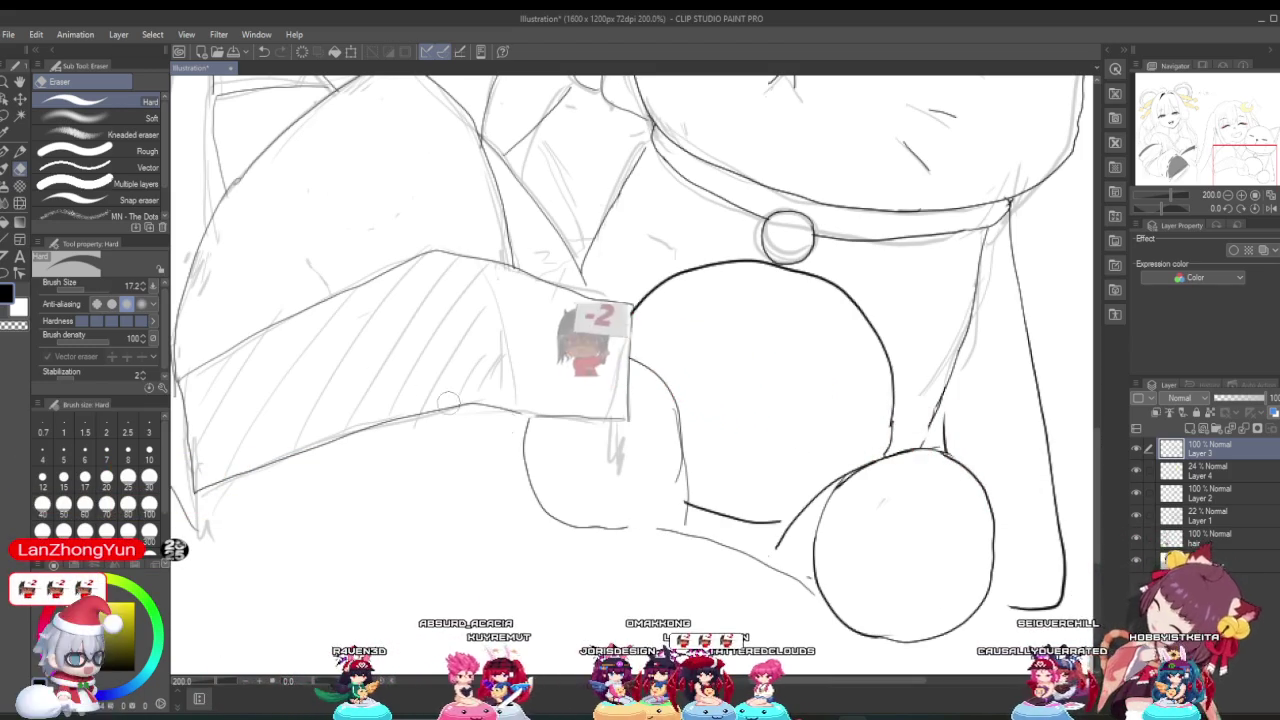
pyautogui.click(5, 151)
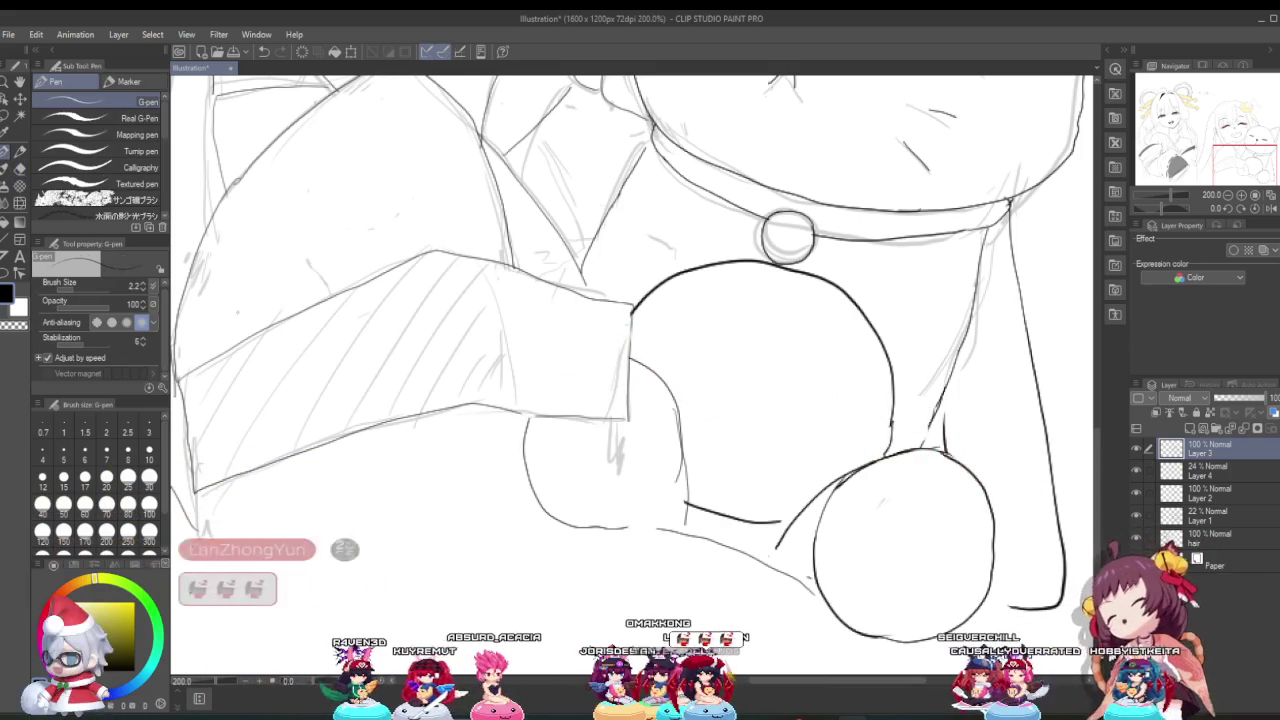
pyautogui.scroll(2, 632, 375)
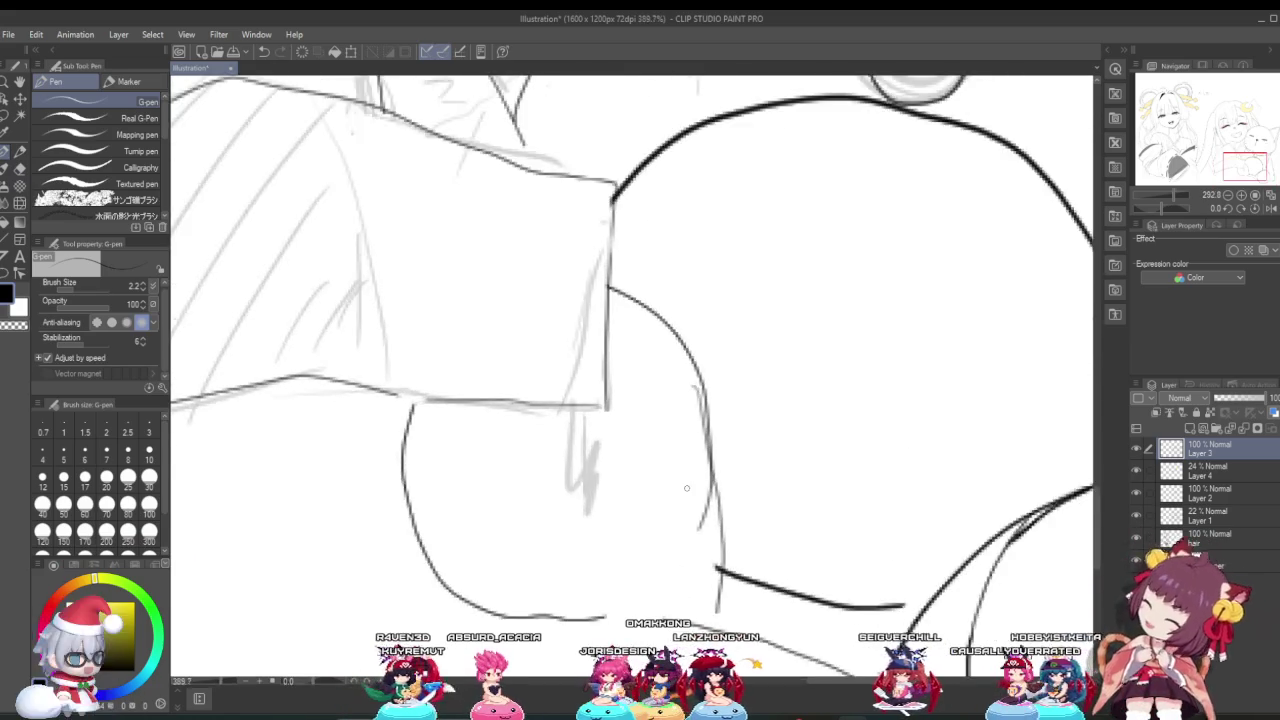
pyautogui.scroll(2, 728, 583)
pyautogui.scroll(1, 728, 583)
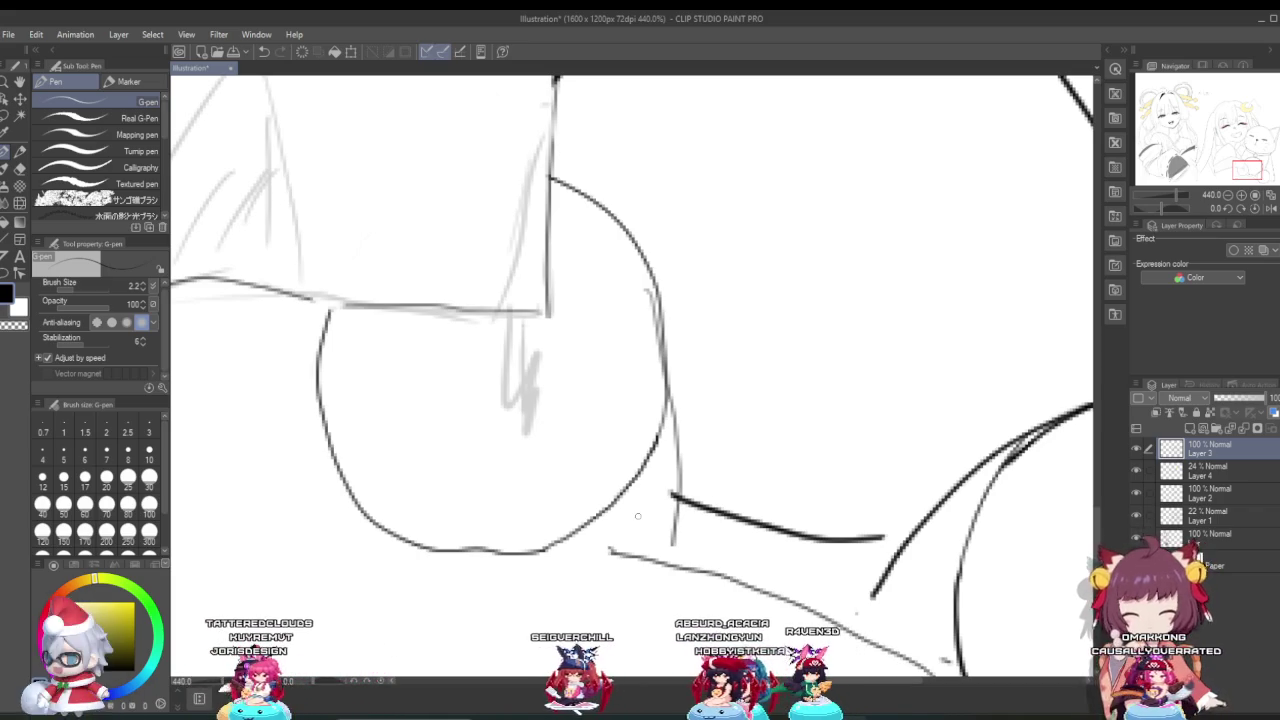
pyautogui.scroll(-2, 700, 490)
pyautogui.scroll(-1, 700, 490)
pyautogui.scroll(-1, 700, 490)
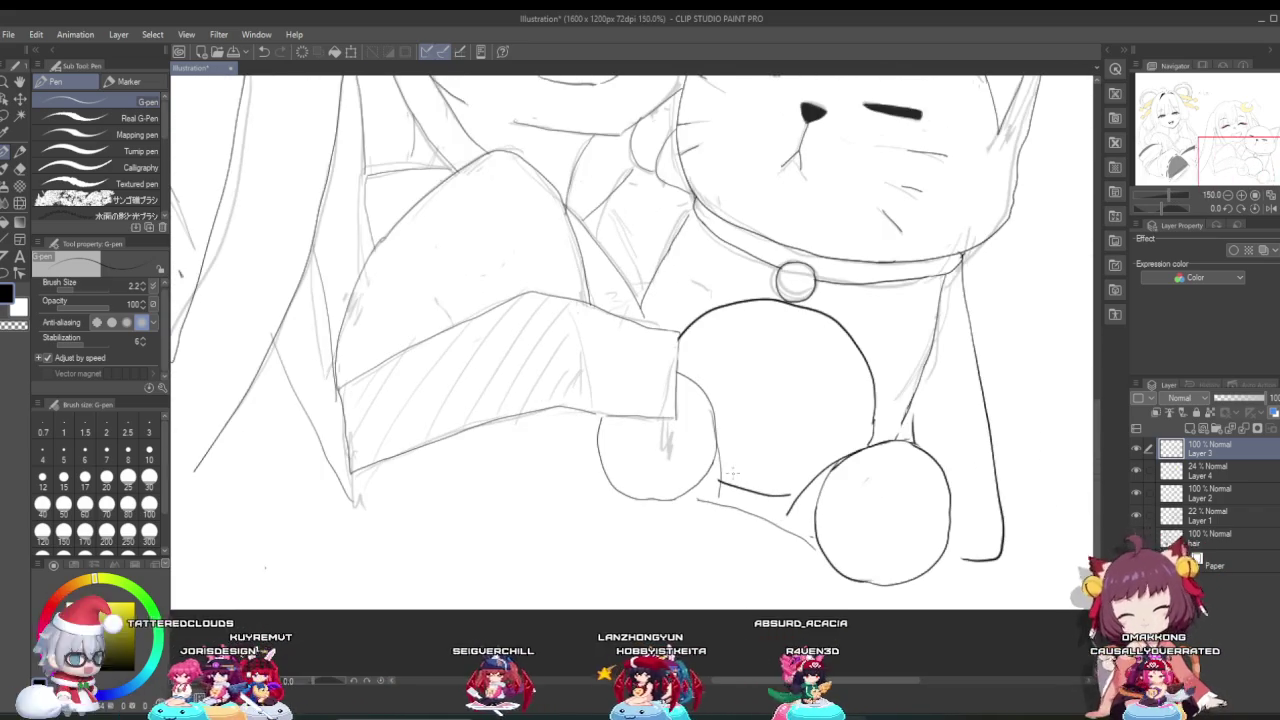
pyautogui.scroll(1, 700, 500)
pyautogui.scroll(1, 680, 480)
pyautogui.scroll(2, 640, 450)
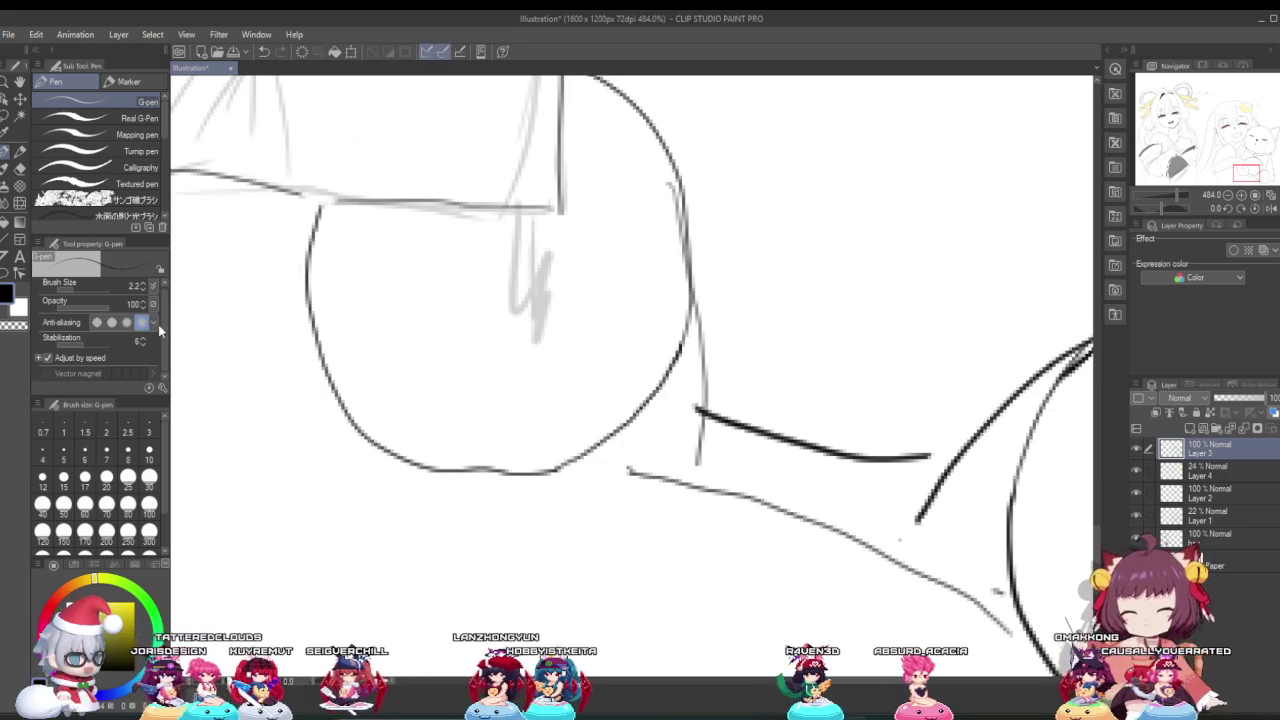
# Step: Set the Hard Eraser to size 4.7 and erase the ink line's overshooting tip at the paw edge
pyautogui.click(19, 169)
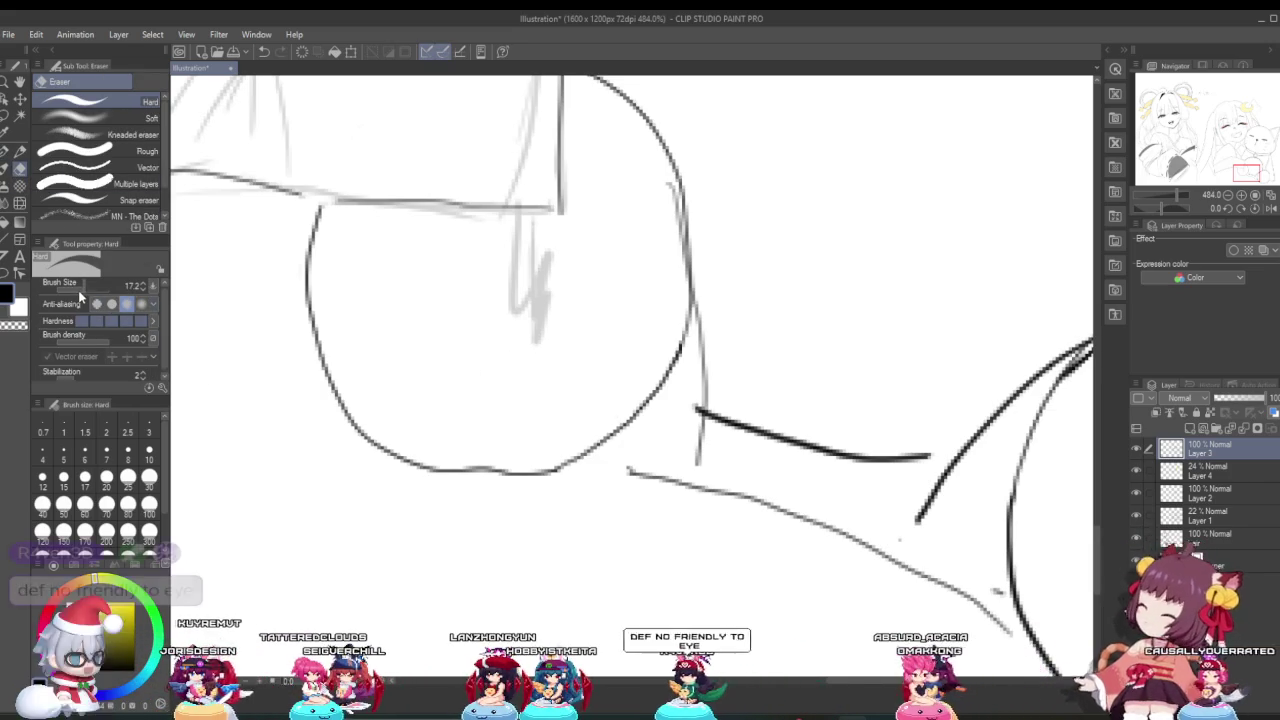
pyautogui.click(77, 290)
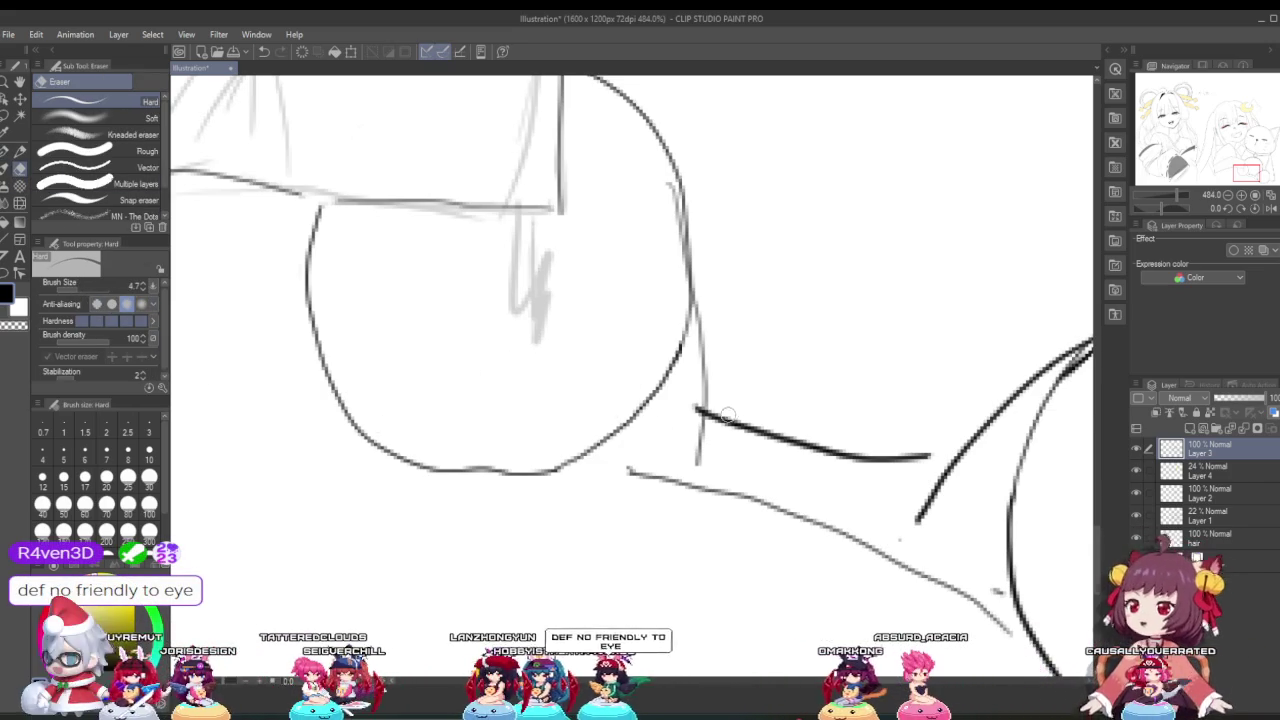
pyautogui.scroll(1, 726, 411)
pyautogui.scroll(1, 737, 428)
pyautogui.scroll(2, 737, 428)
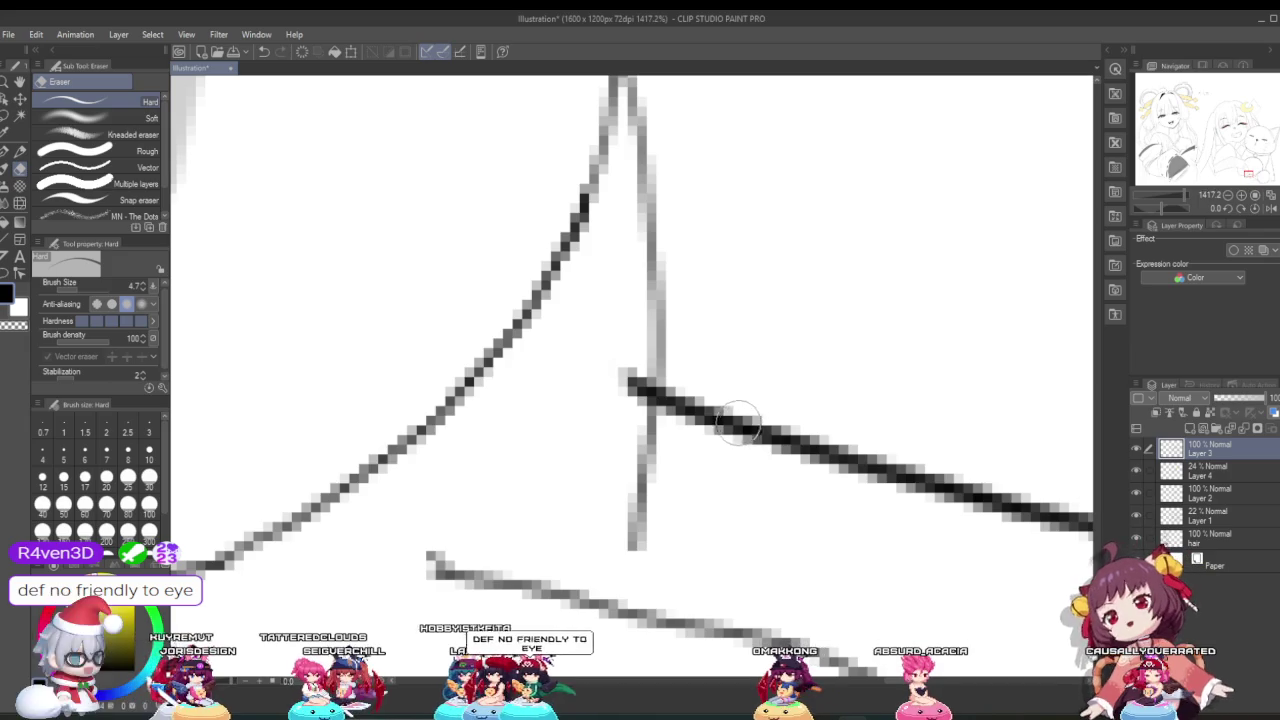
pyautogui.moveTo(617, 420); pyautogui.dragTo(628, 362)
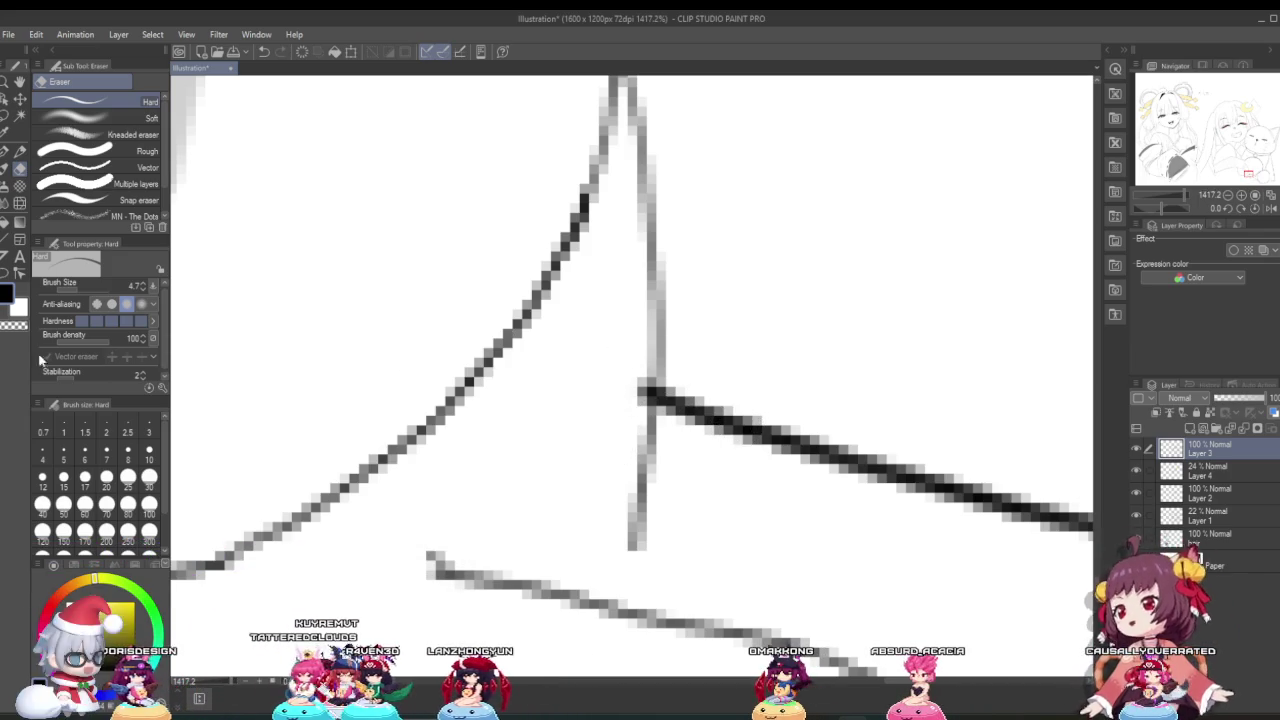
pyautogui.scroll(-2, 265, 468)
pyautogui.scroll(-2, 280, 480)
pyautogui.scroll(-1, 362, 524)
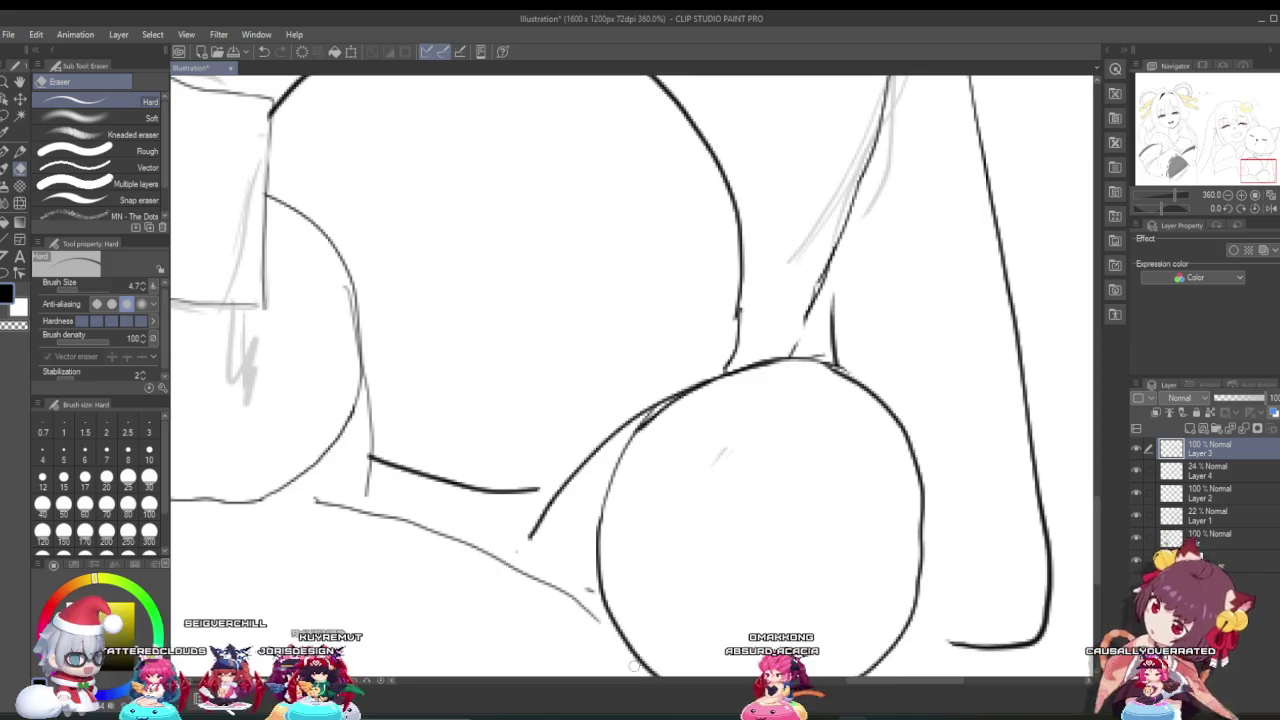
pyautogui.scroll(-1, 362, 524)
pyautogui.scroll(-2, 362, 524)
pyautogui.scroll(-1, 362, 524)
pyautogui.scroll(-1, 362, 524)
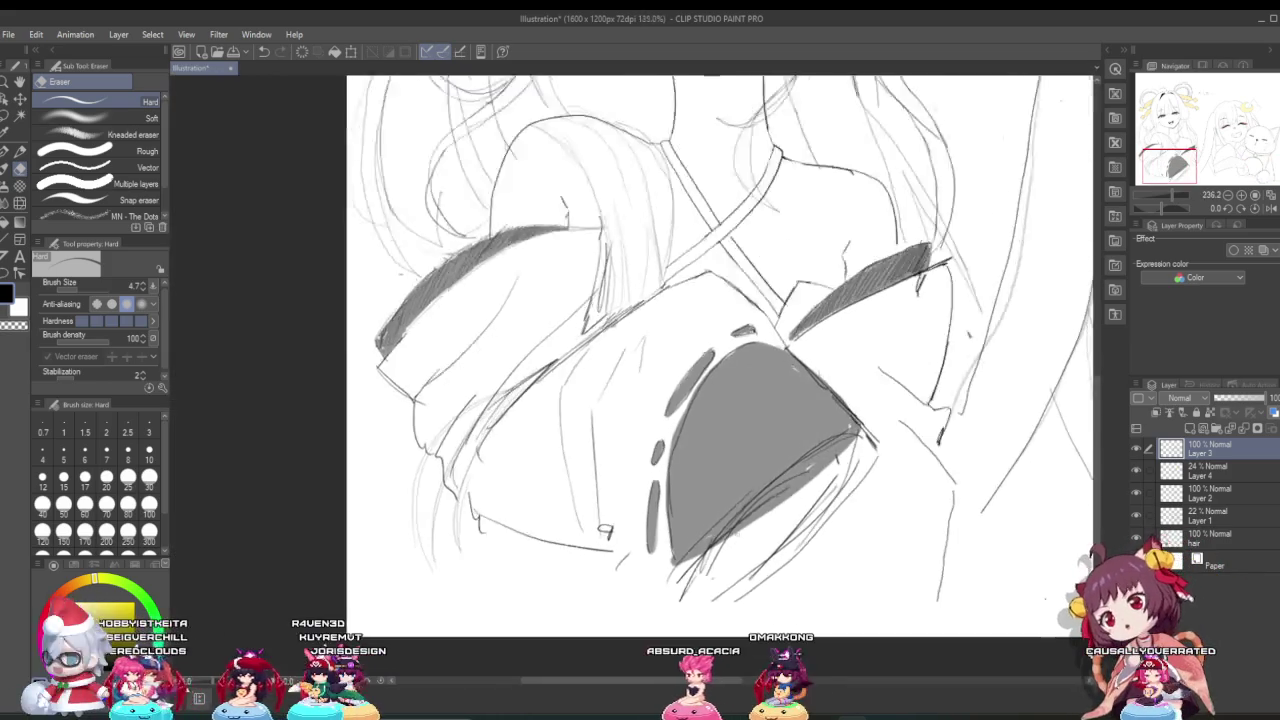
pyautogui.scroll(-2, 767, 517)
pyautogui.scroll(-2, 767, 517)
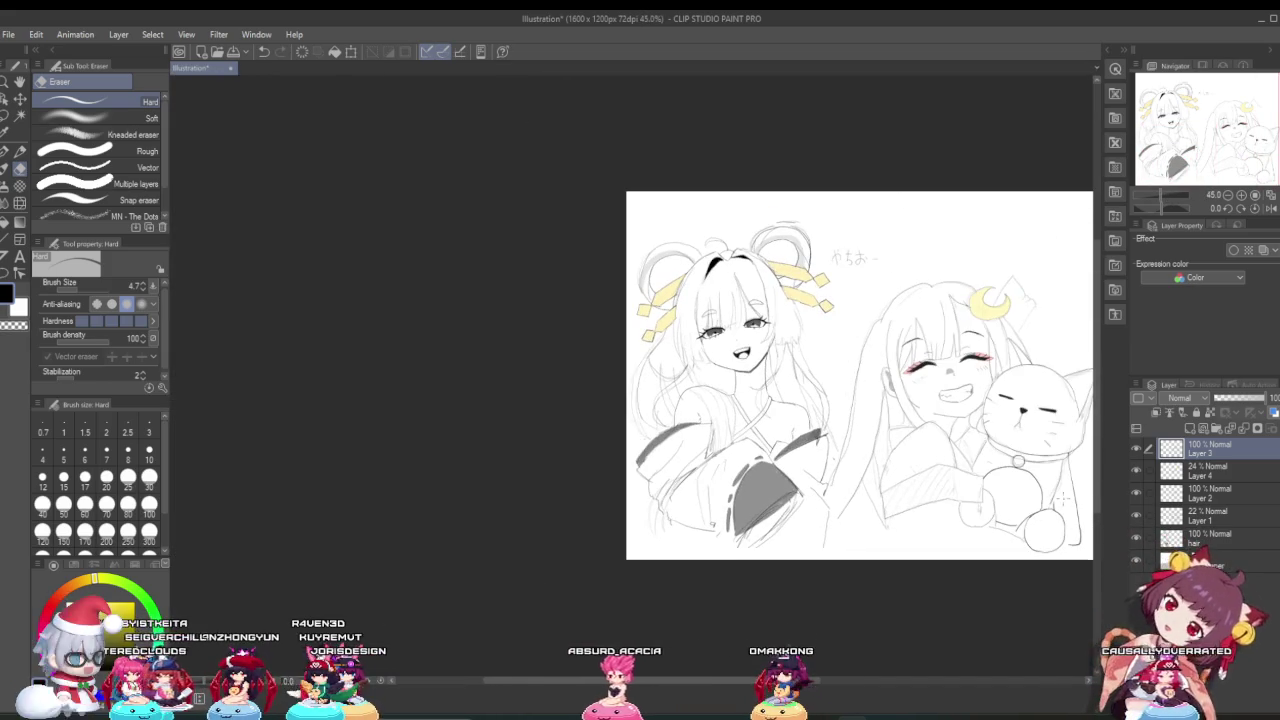
pyautogui.scroll(3, 1058, 485)
pyautogui.scroll(2, 1058, 485)
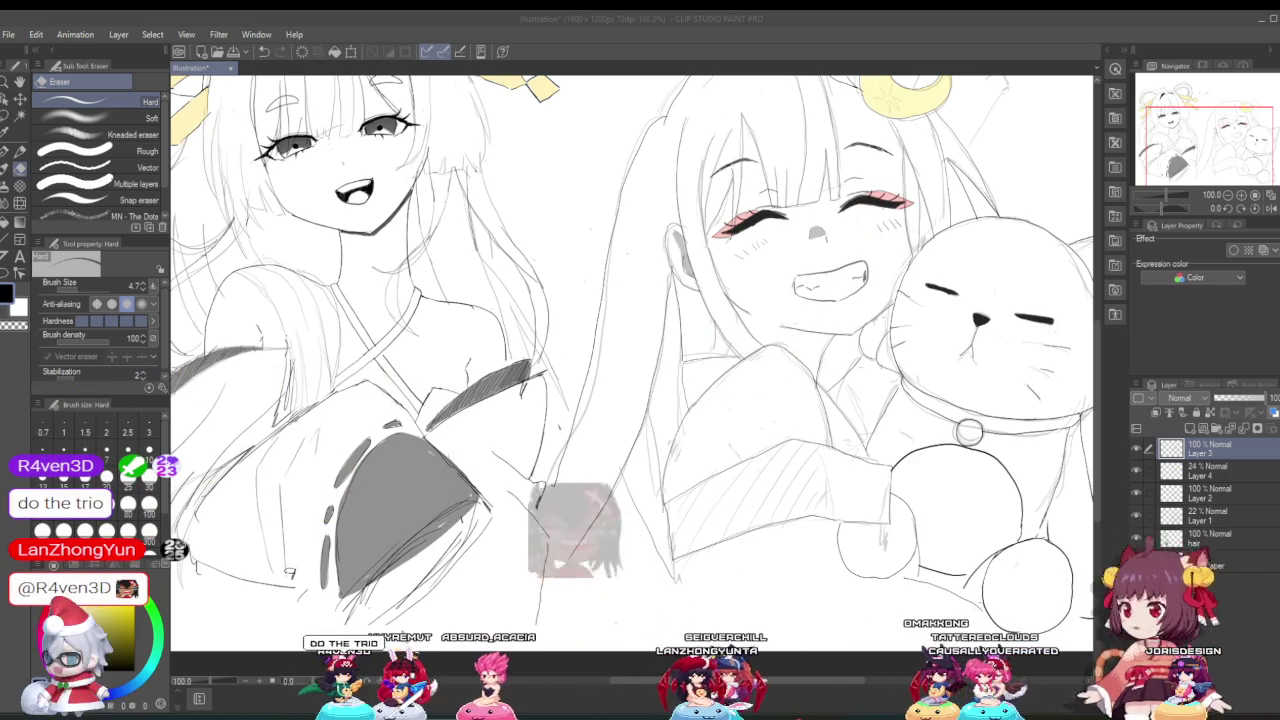
pyautogui.scroll(-1, 445, 600)
pyautogui.scroll(2, 668, 505)
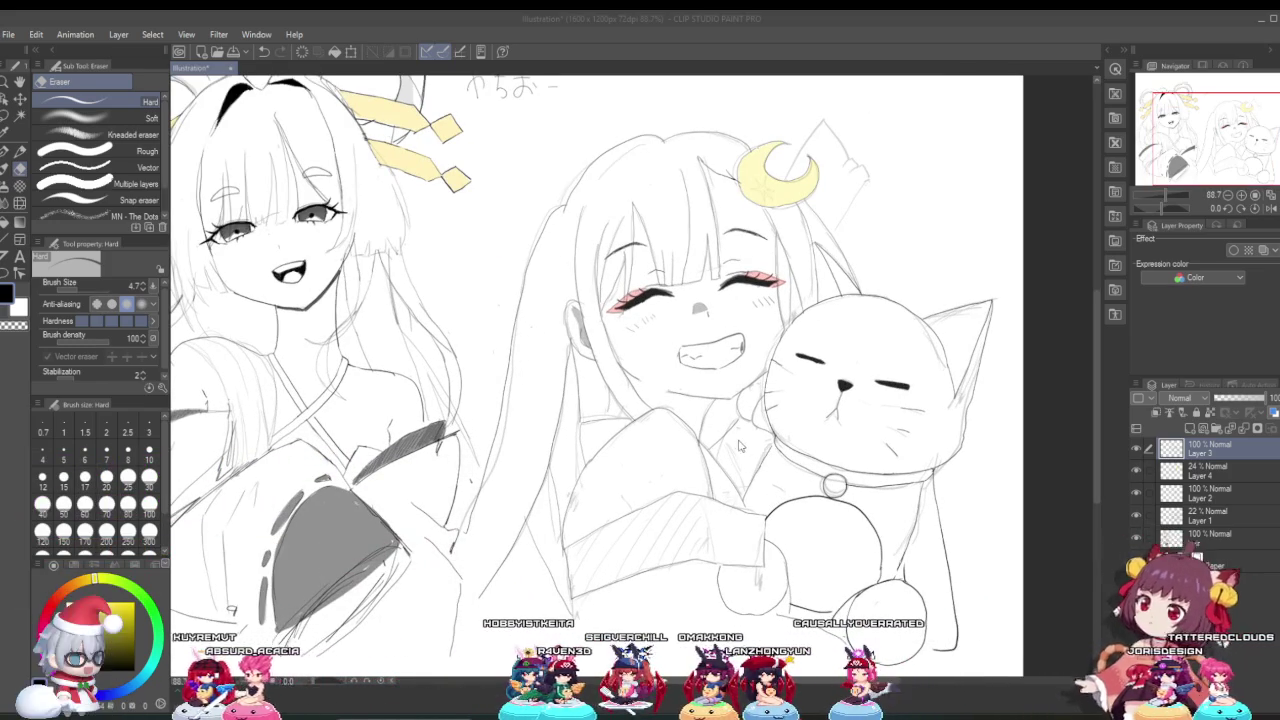
pyautogui.scroll(-1, 764, 452)
pyautogui.scroll(2, 773, 397)
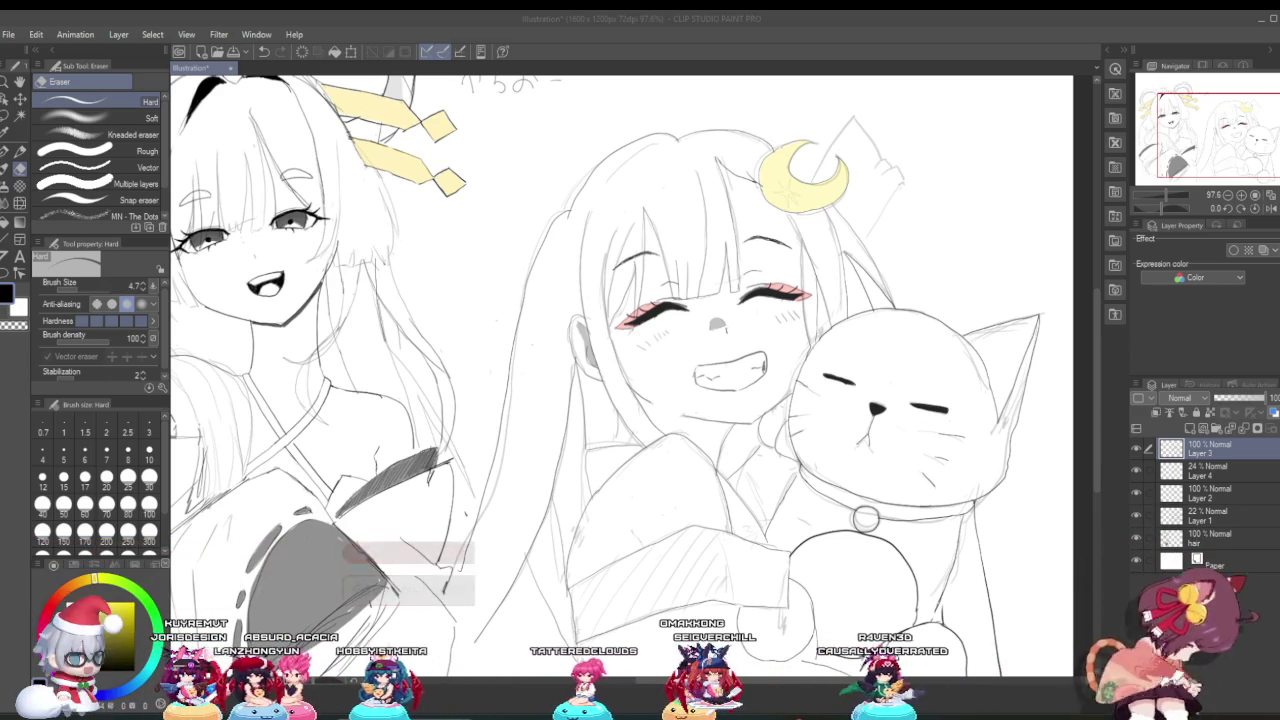
pyautogui.scroll(-3, 796, 626)
pyautogui.scroll(3, 767, 467)
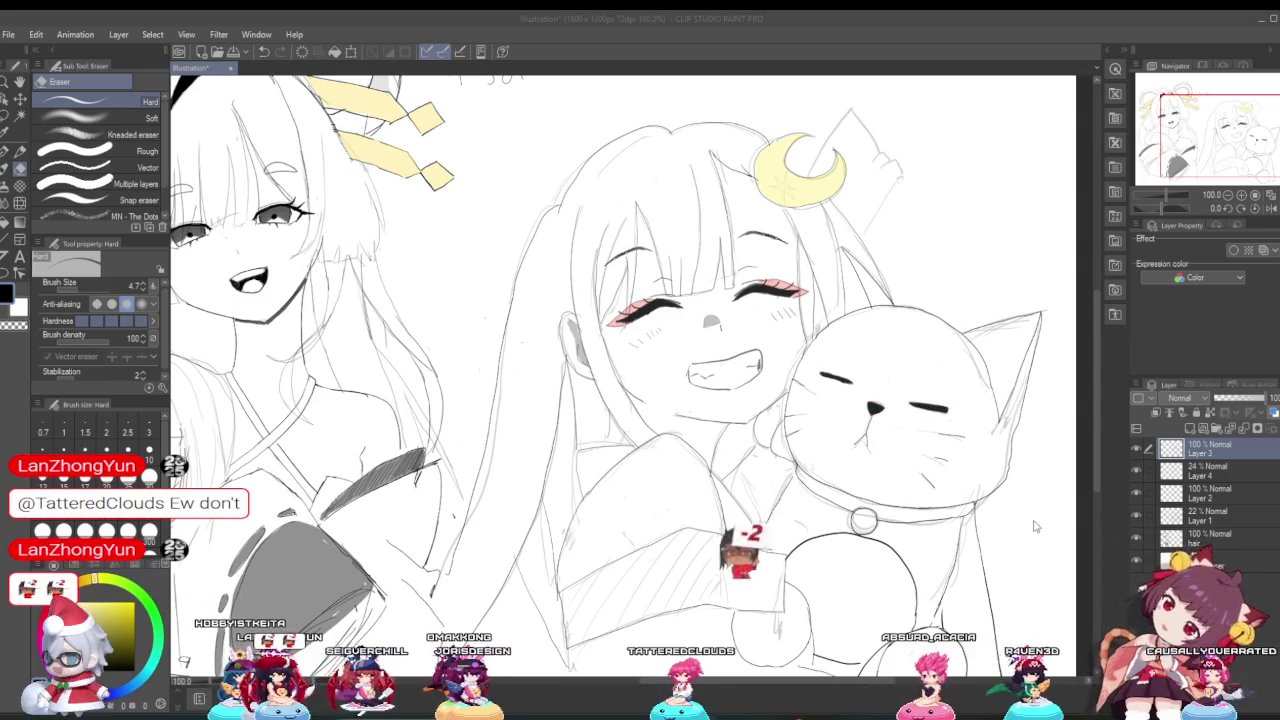
pyautogui.scroll(-3, 1022, 546)
pyautogui.scroll(4, 858, 464)
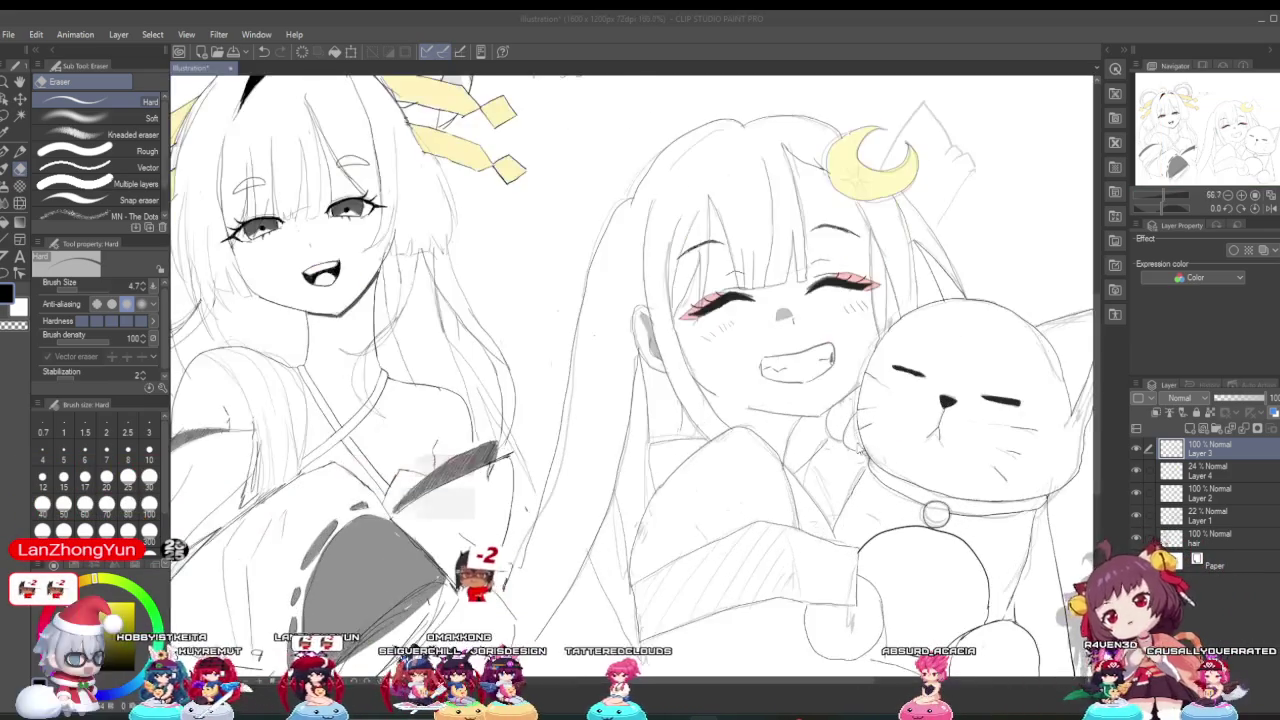
pyautogui.scroll(2, 858, 464)
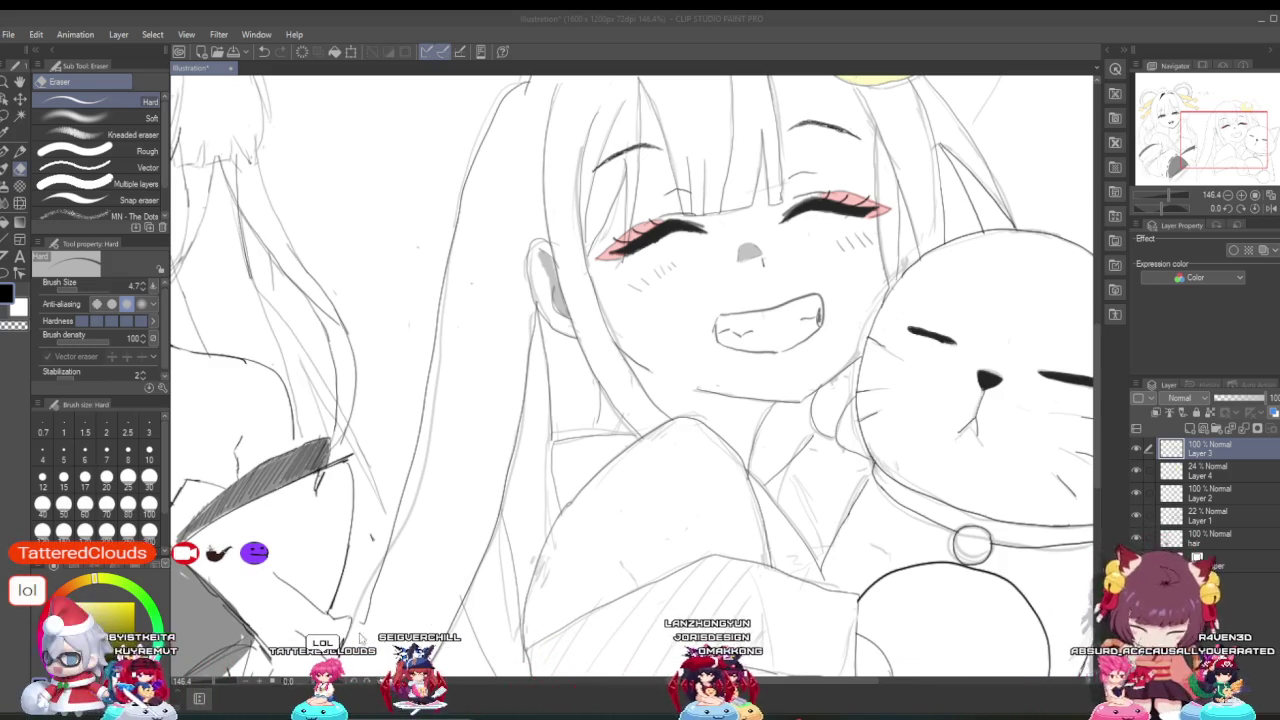
pyautogui.scroll(-2, 555, 485)
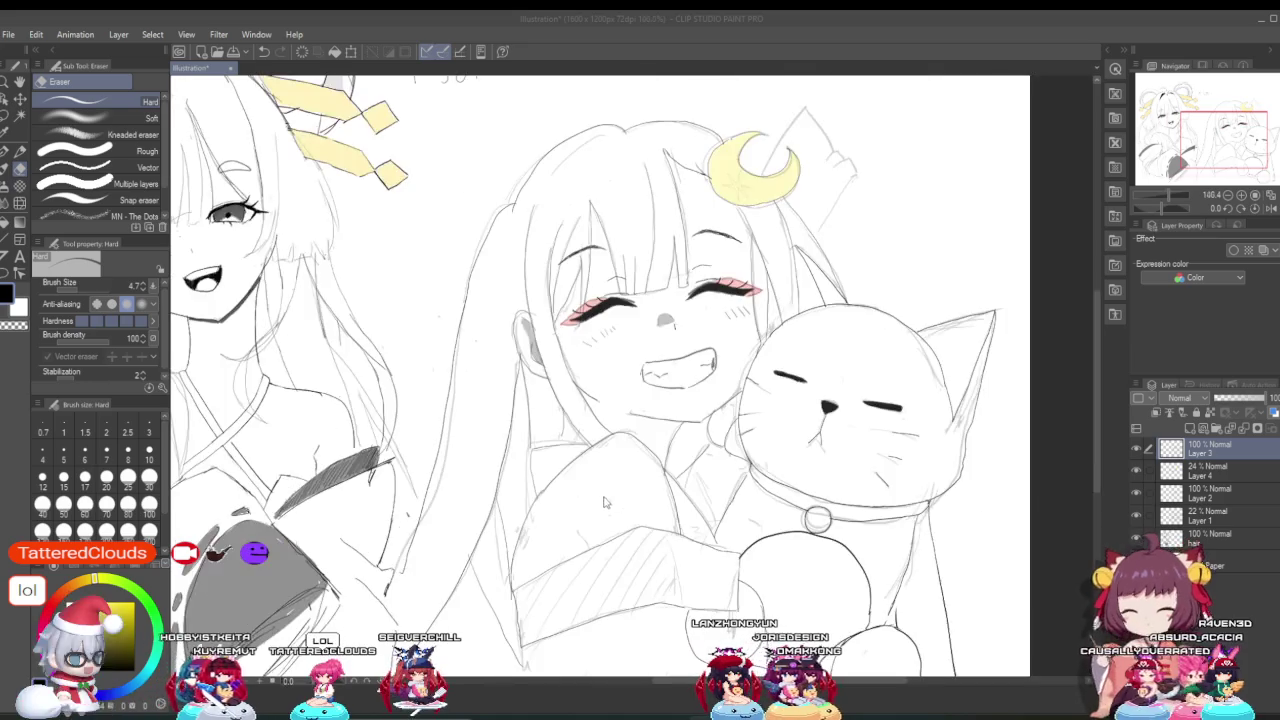
pyautogui.scroll(-2, 555, 485)
pyautogui.scroll(1, 555, 485)
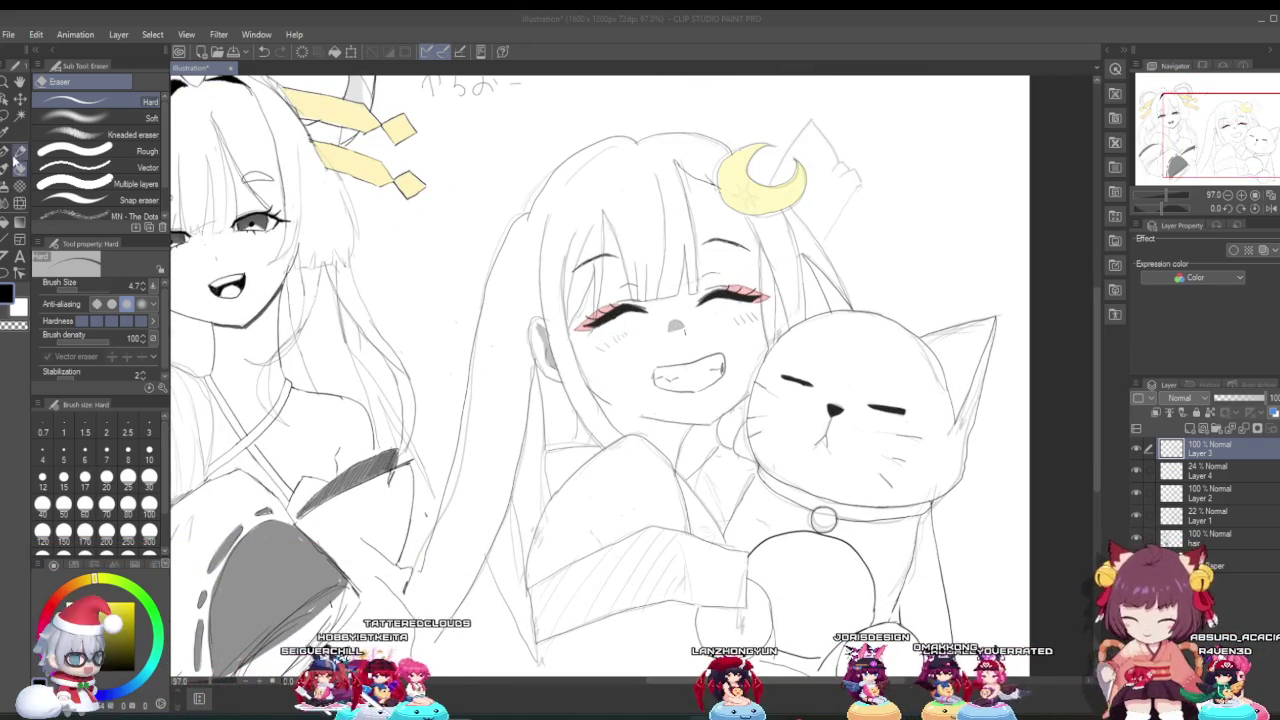
# Step: Make the Hard eraser the active tool, leaving the girl-and-cat drawing unchanged
pyautogui.press('p')
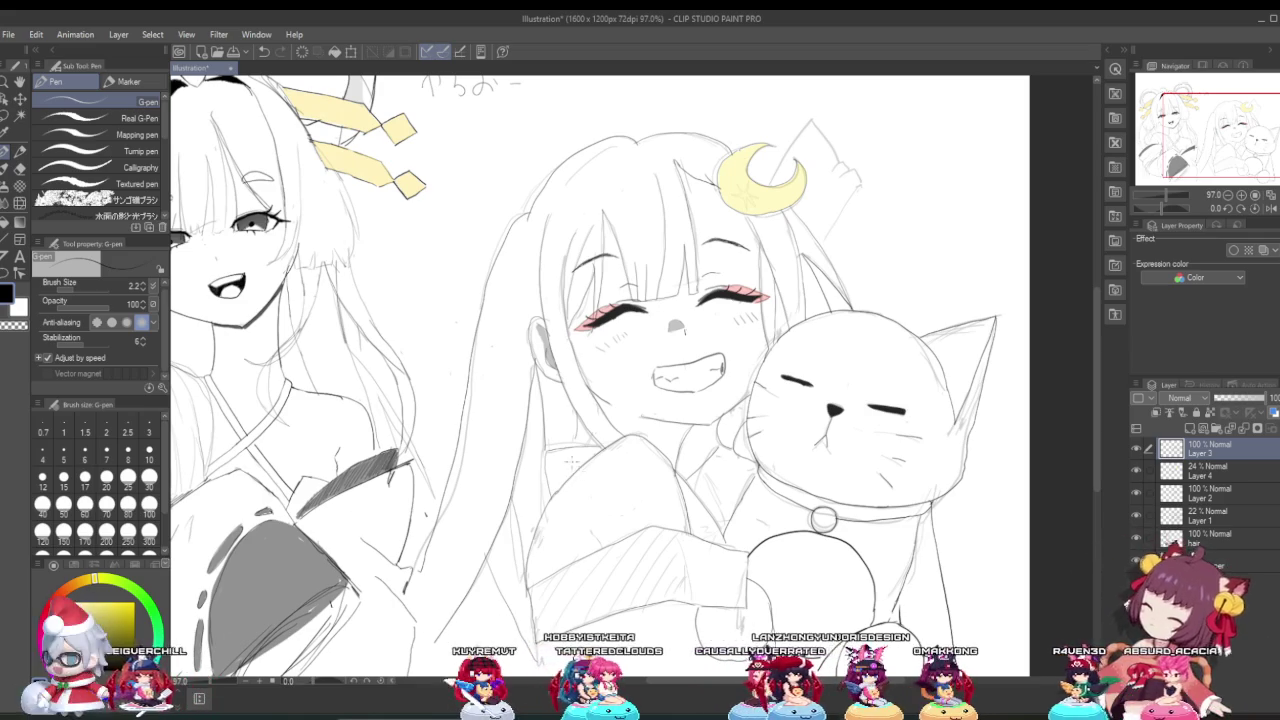
pyautogui.scroll(-3, 572, 461)
pyautogui.scroll(1, 620, 420)
pyautogui.scroll(1, 640, 405)
pyautogui.scroll(3, 667, 388)
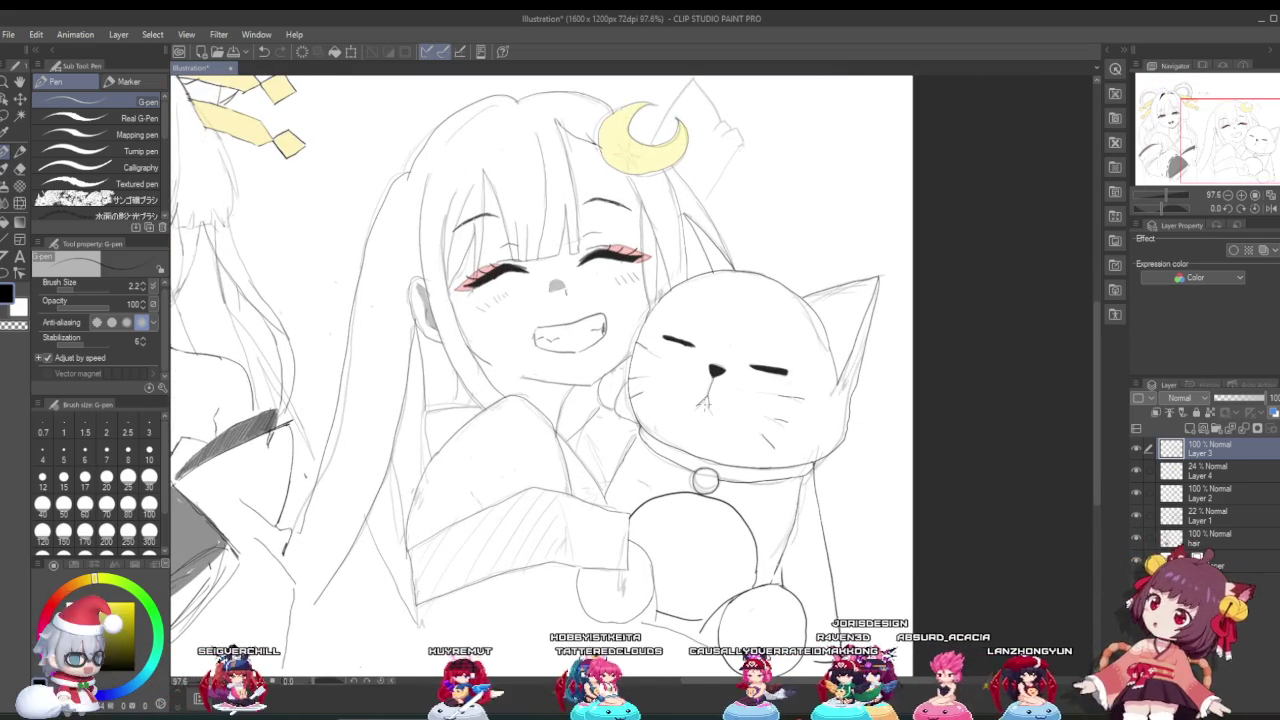
pyautogui.scroll(-3, 711, 400)
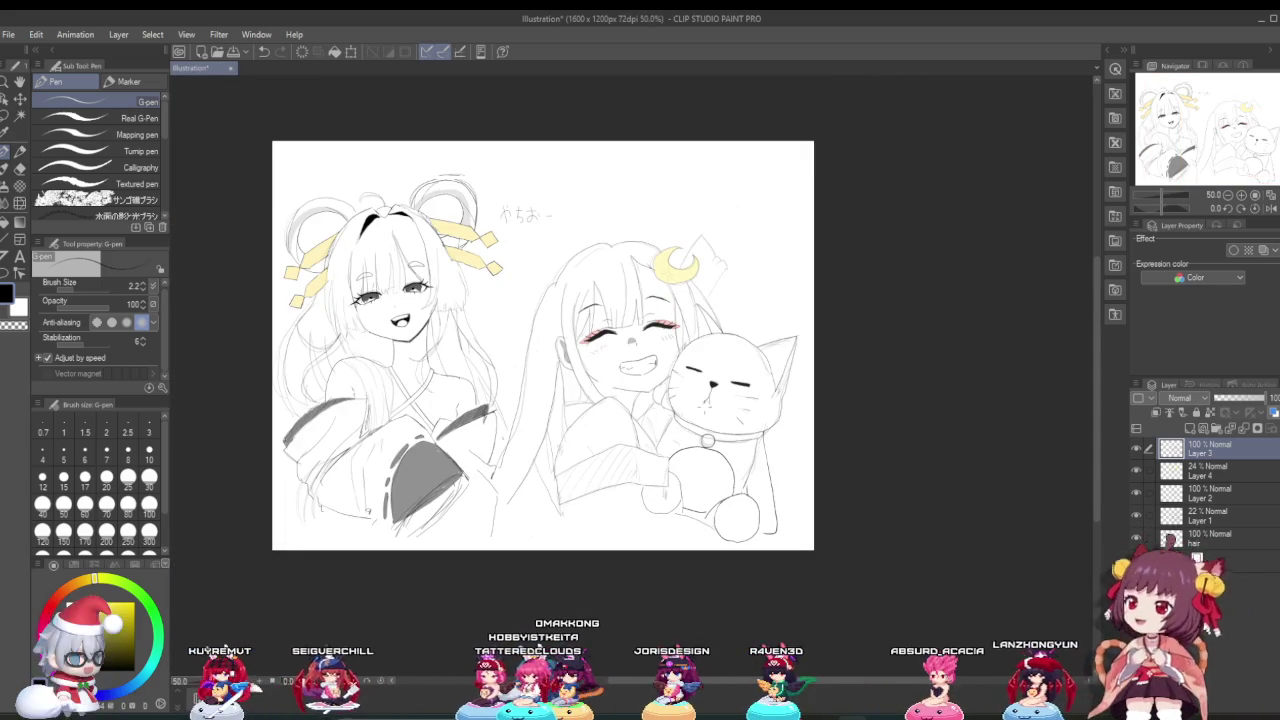
pyautogui.scroll(1, 655, 344)
pyautogui.scroll(1, 655, 344)
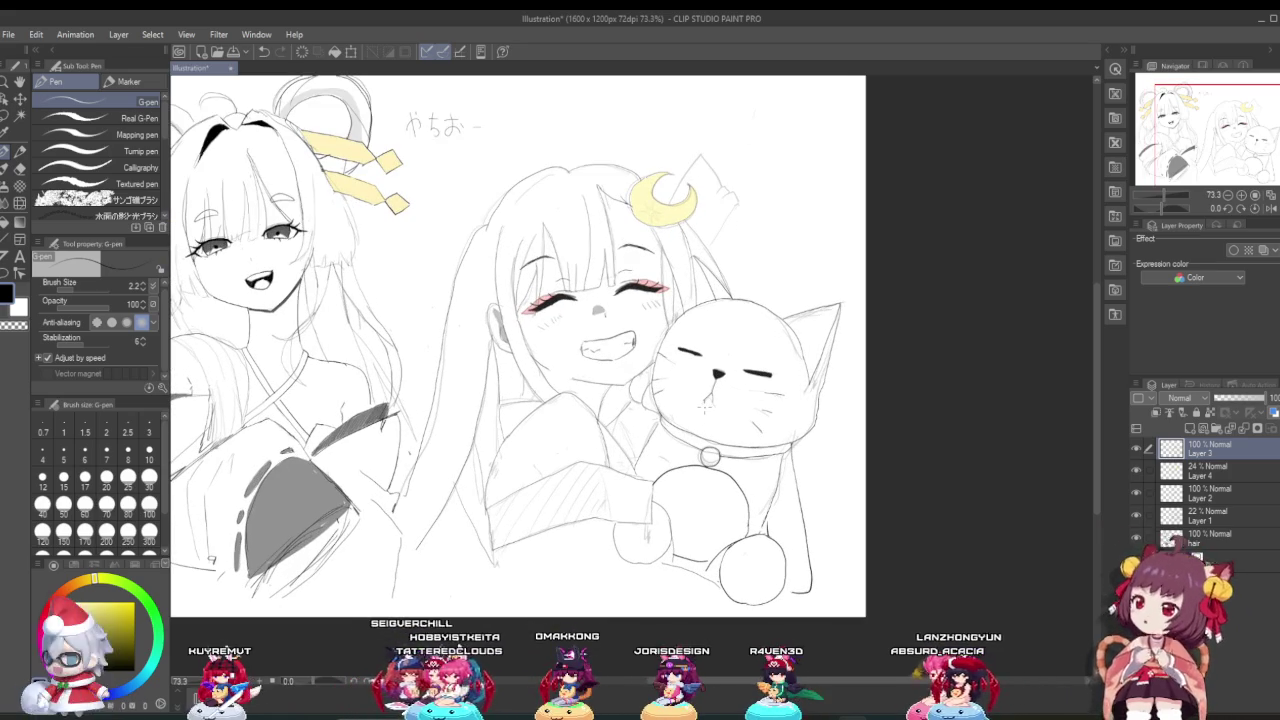
pyautogui.scroll(1, 579, 413)
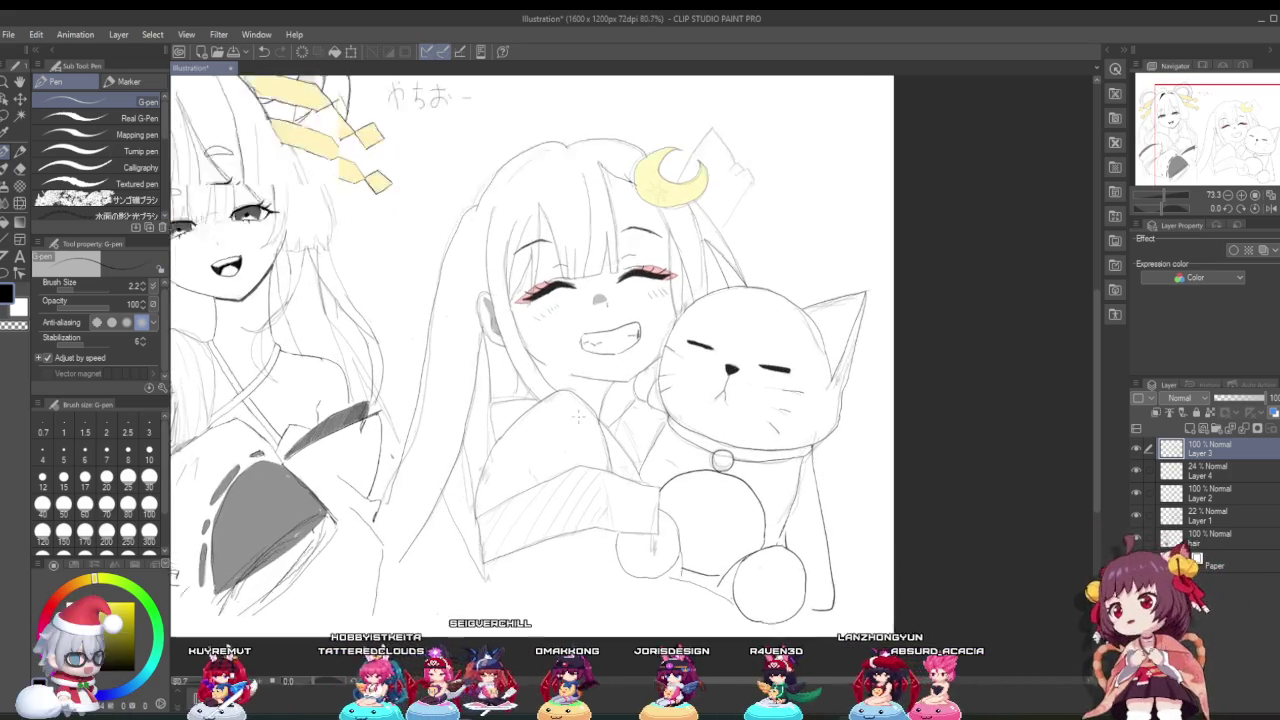
pyautogui.scroll(1, 579, 413)
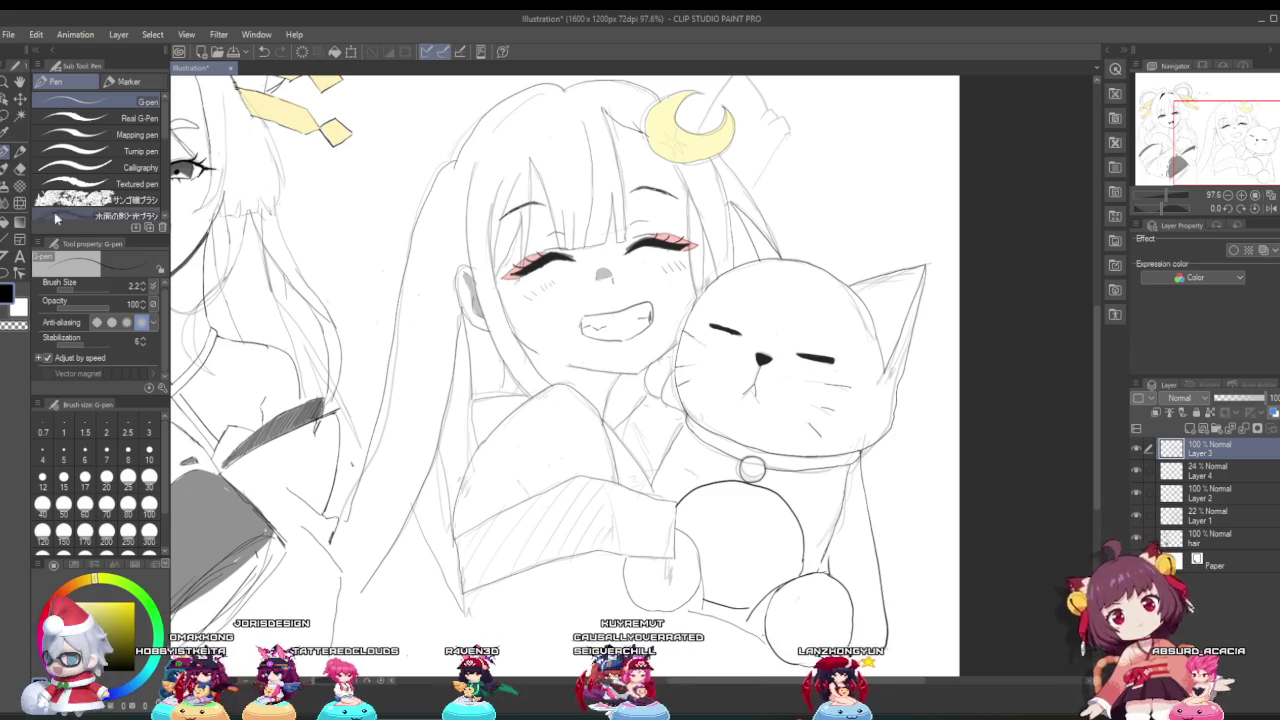
pyautogui.click(20, 168)
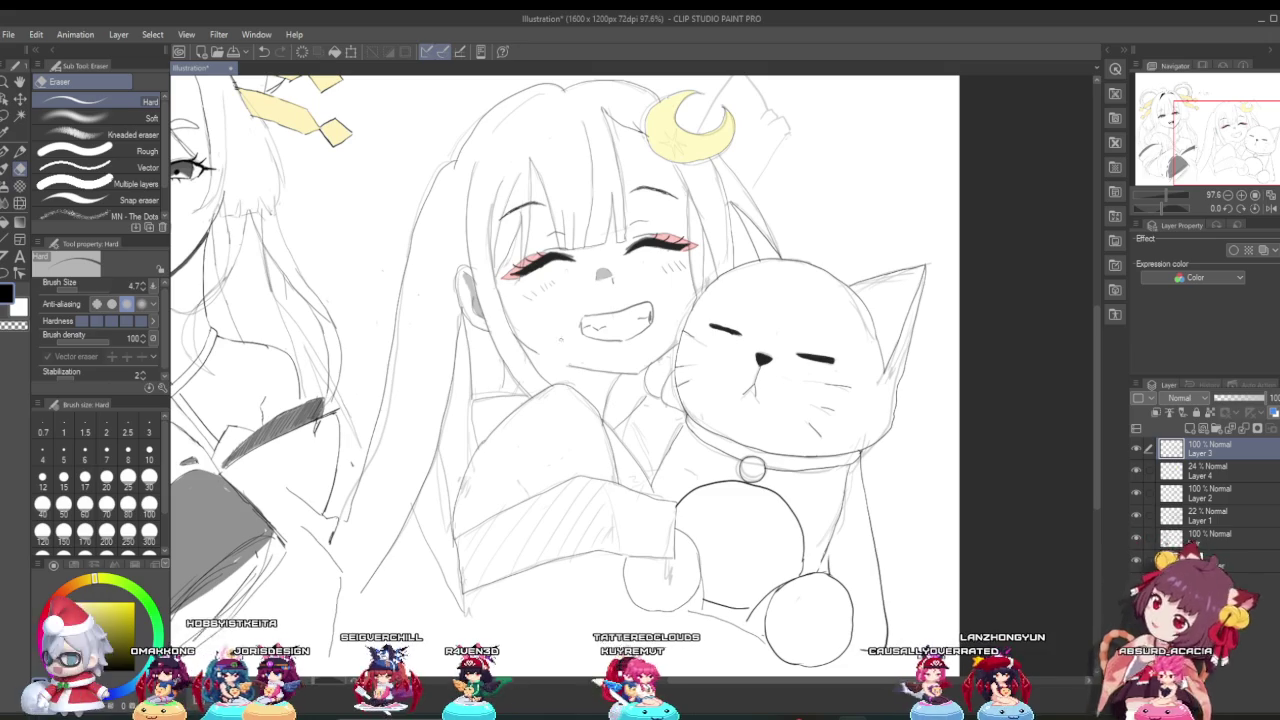
# Step: Erase the stray sketch strokes beside and below the cat's lower paws, including the curve under the sleeve
pyautogui.scroll(-3, 793, 435)
pyautogui.scroll(3, 793, 435)
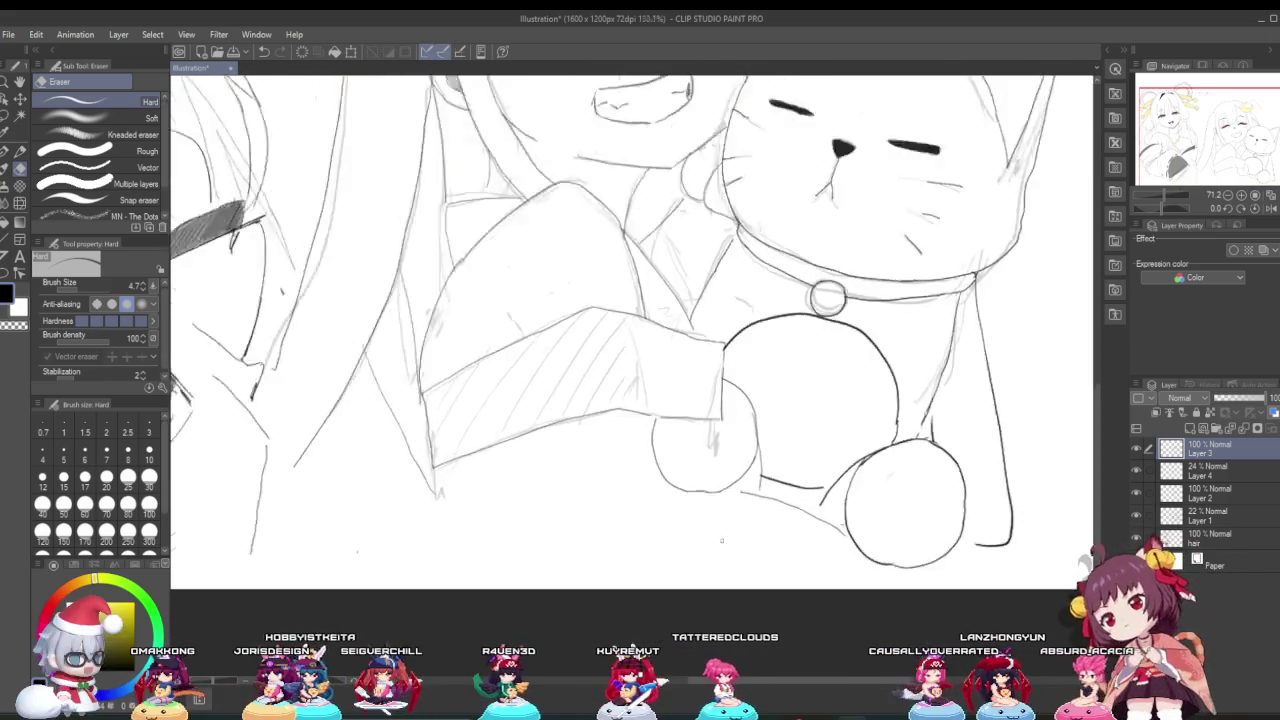
pyautogui.scroll(2, 793, 435)
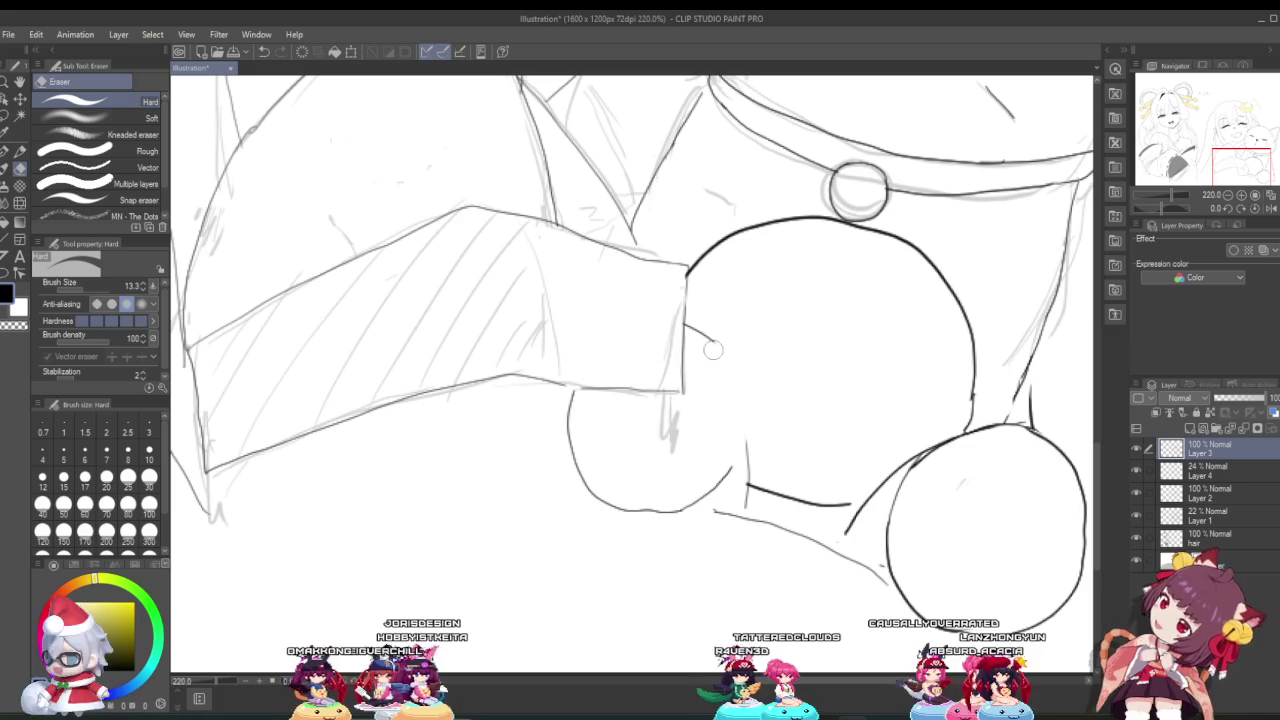
pyautogui.moveTo(689, 490); pyautogui.dragTo(687, 506)
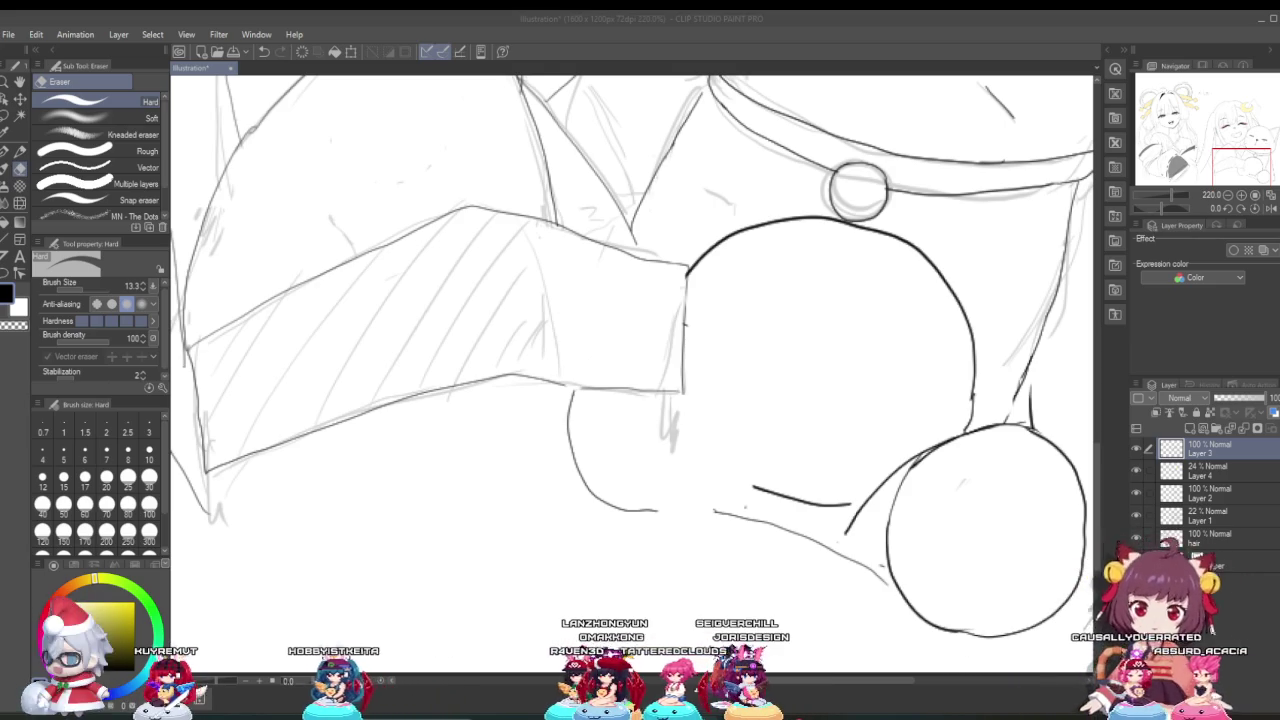
pyautogui.click(650, 516)
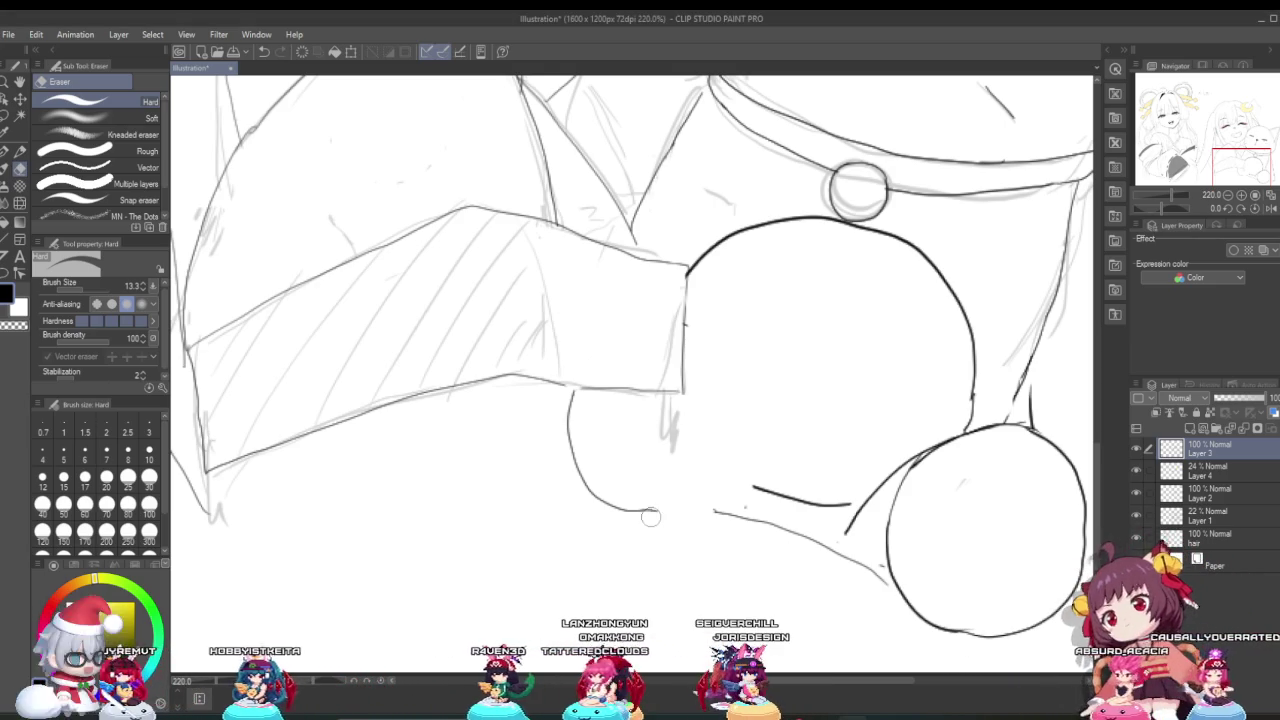
pyautogui.moveTo(578, 469); pyautogui.dragTo(571, 401)
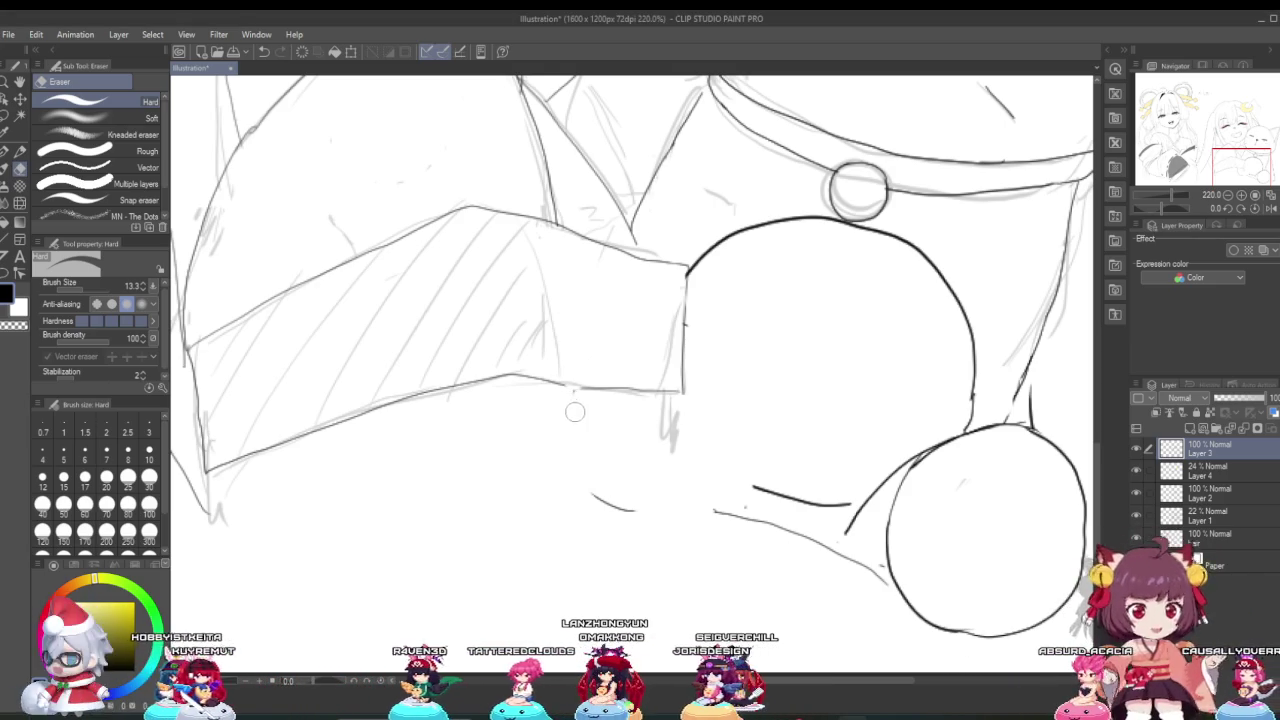
pyautogui.moveTo(615, 526); pyautogui.dragTo(656, 526)
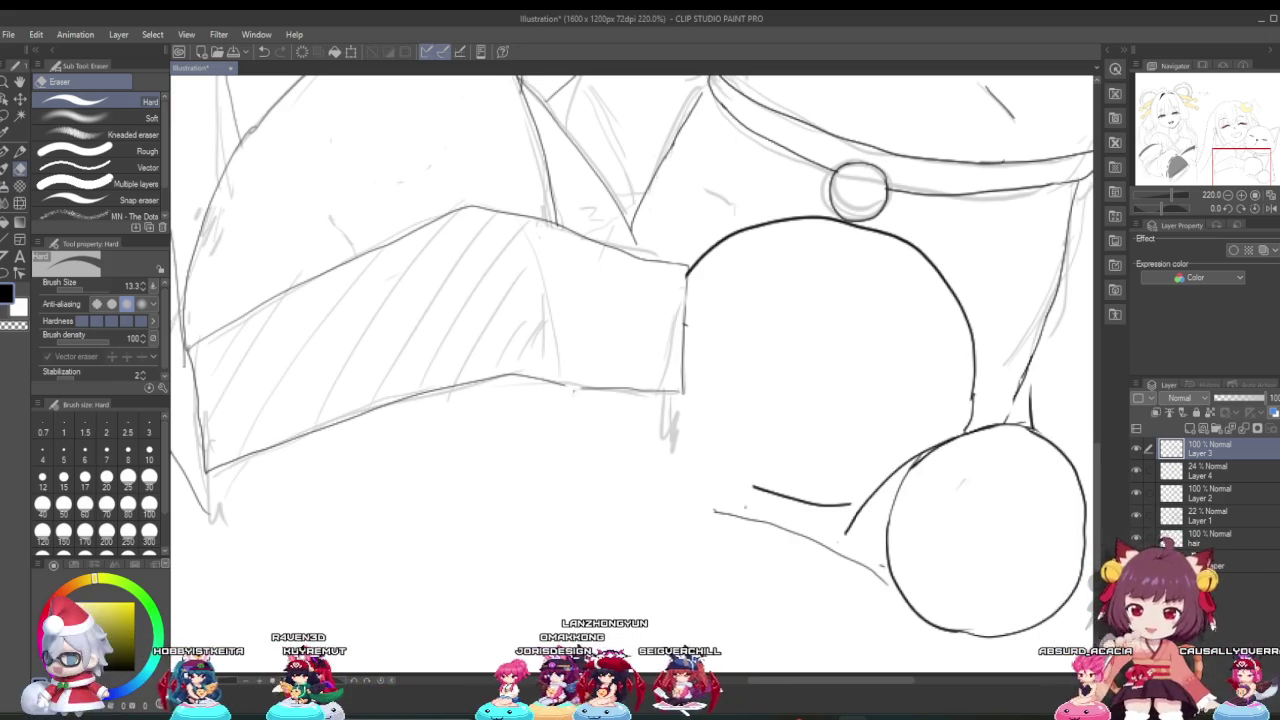
# Step: Lasso-select the cat's lower round paw
pyautogui.click(15, 127)
pyautogui.scroll(-2, 287, 339)
pyautogui.scroll(-3, 287, 339)
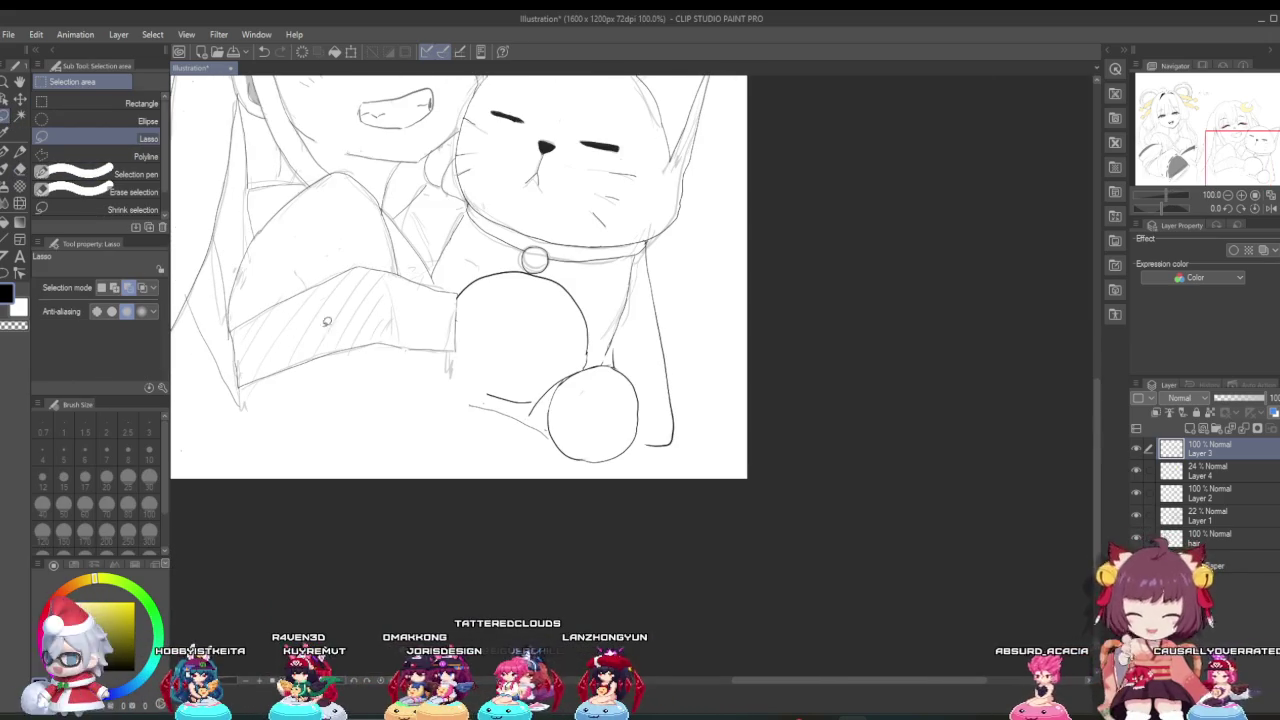
pyautogui.scroll(1, 659, 437)
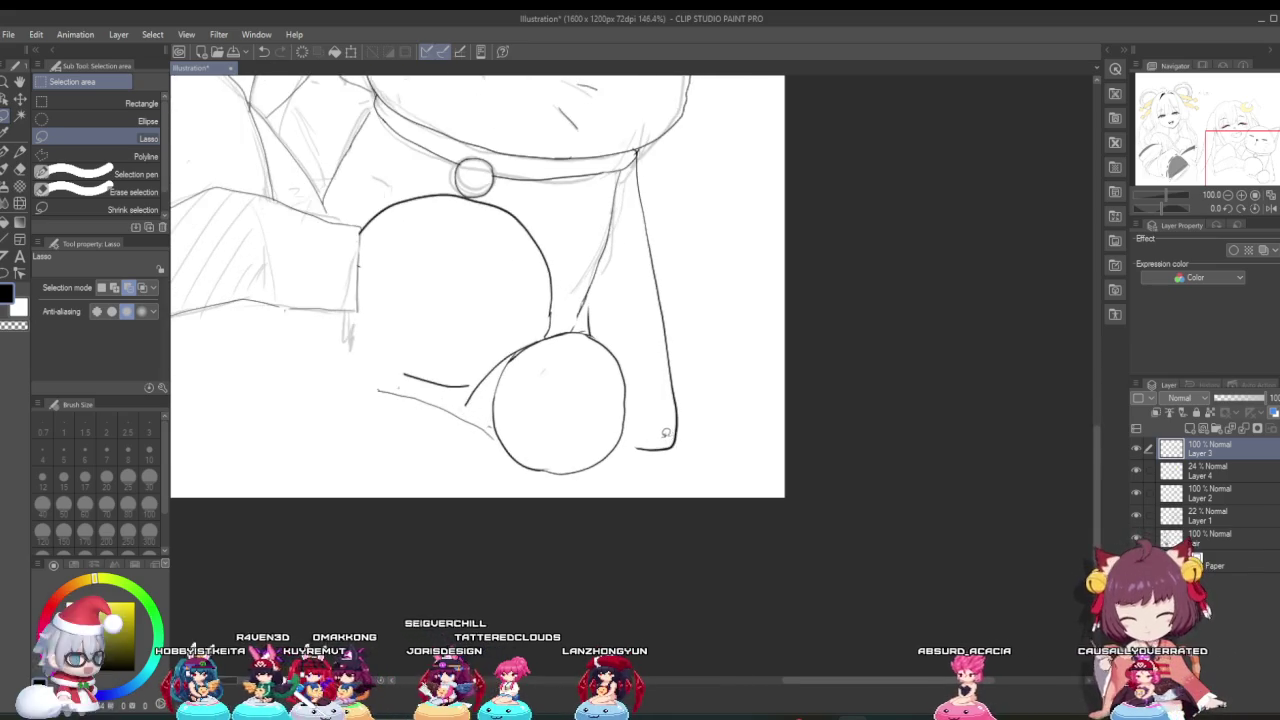
pyautogui.scroll(1, 640, 425)
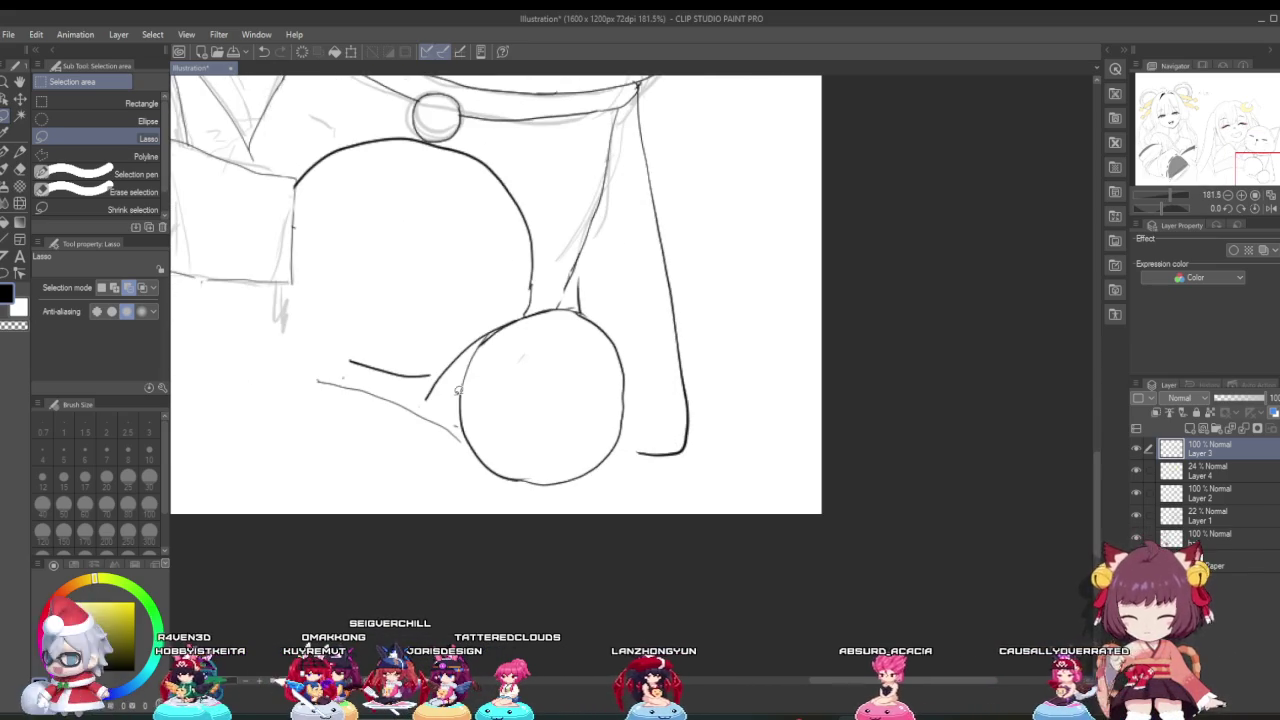
pyautogui.moveTo(338, 455)
pyautogui.mouseDown()
pyautogui.moveTo(468, 324)
pyautogui.moveTo(638, 364)
pyautogui.moveTo(363, 456)
pyautogui.mouseUp()
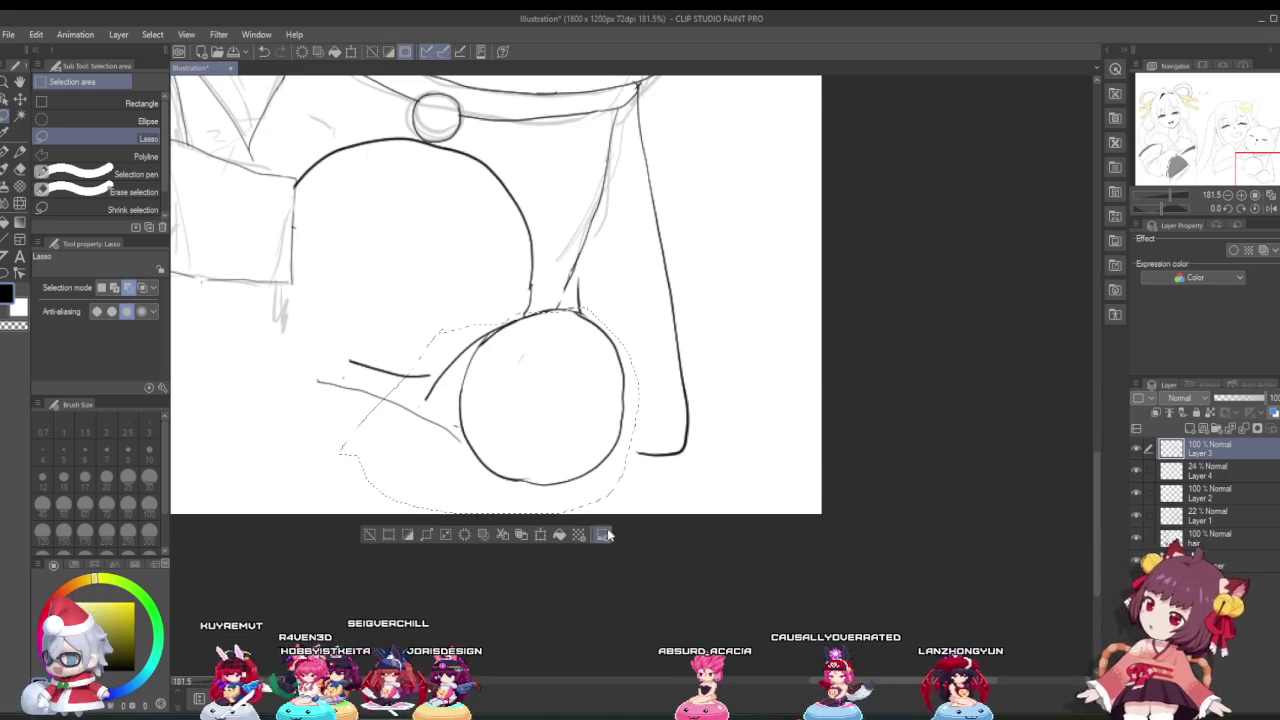
# Step: Trial a horizontal flip and move of the paw, then undo and cancel, keeping the selection
pyautogui.click(540, 536)
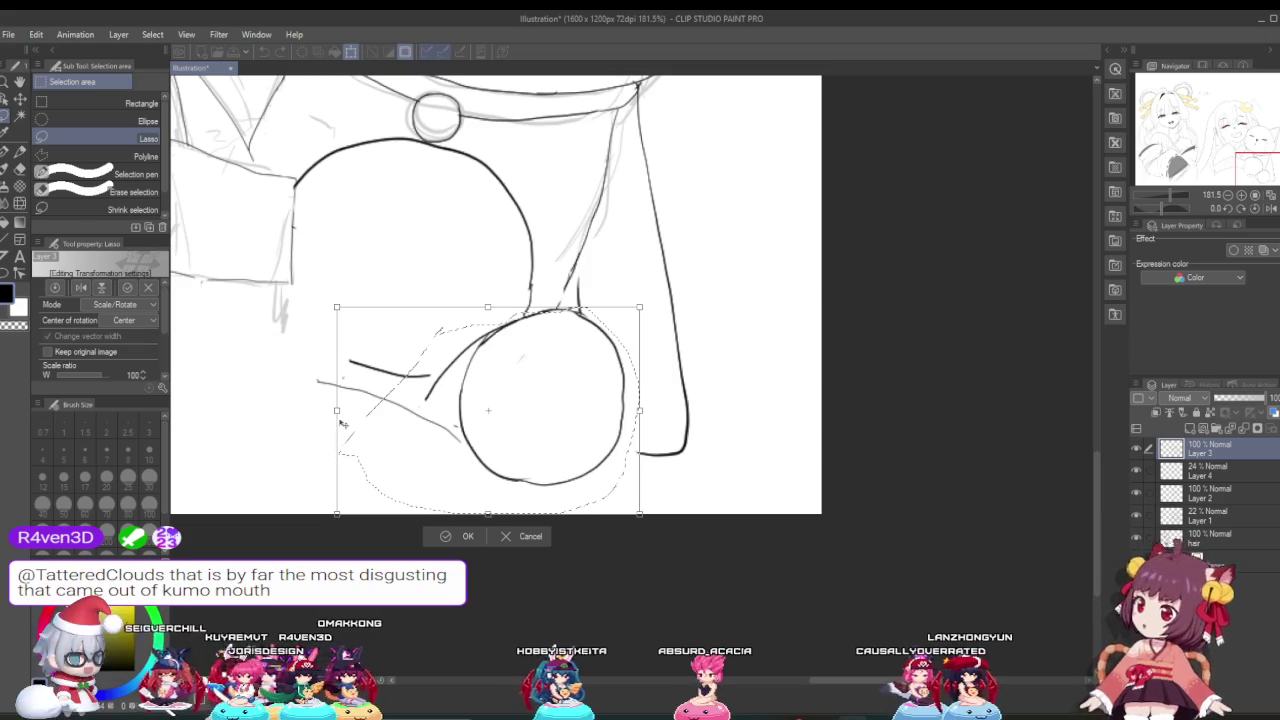
pyautogui.click(81, 287)
pyautogui.moveTo(446, 431); pyautogui.dragTo(377, 397)
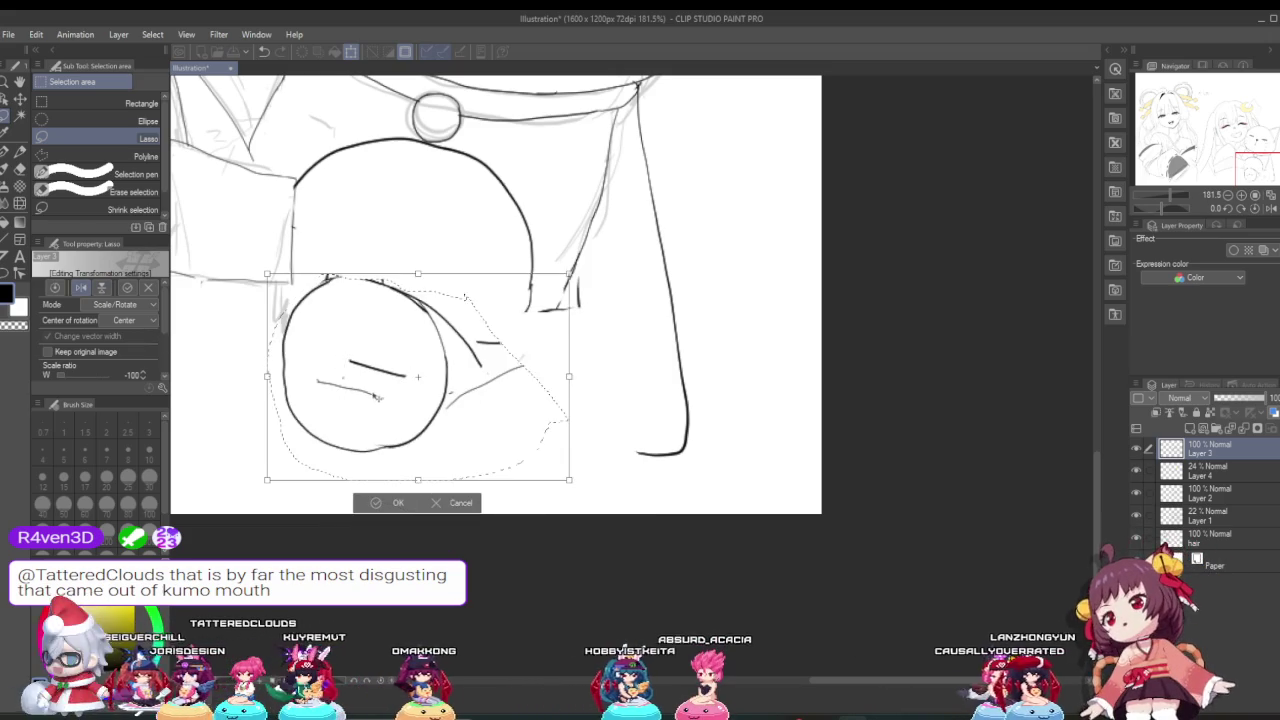
pyautogui.hotkey('ctrl', 'z')
pyautogui.hotkey('ctrl', 'z')
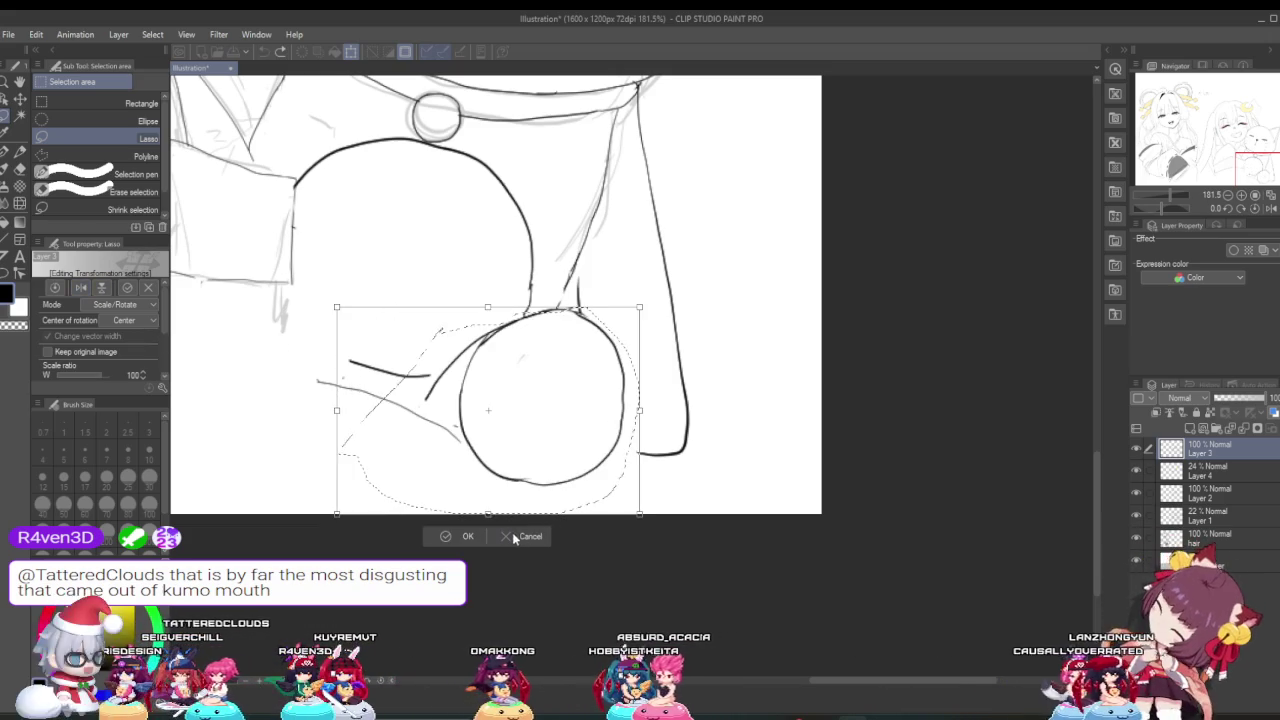
pyautogui.click(530, 536)
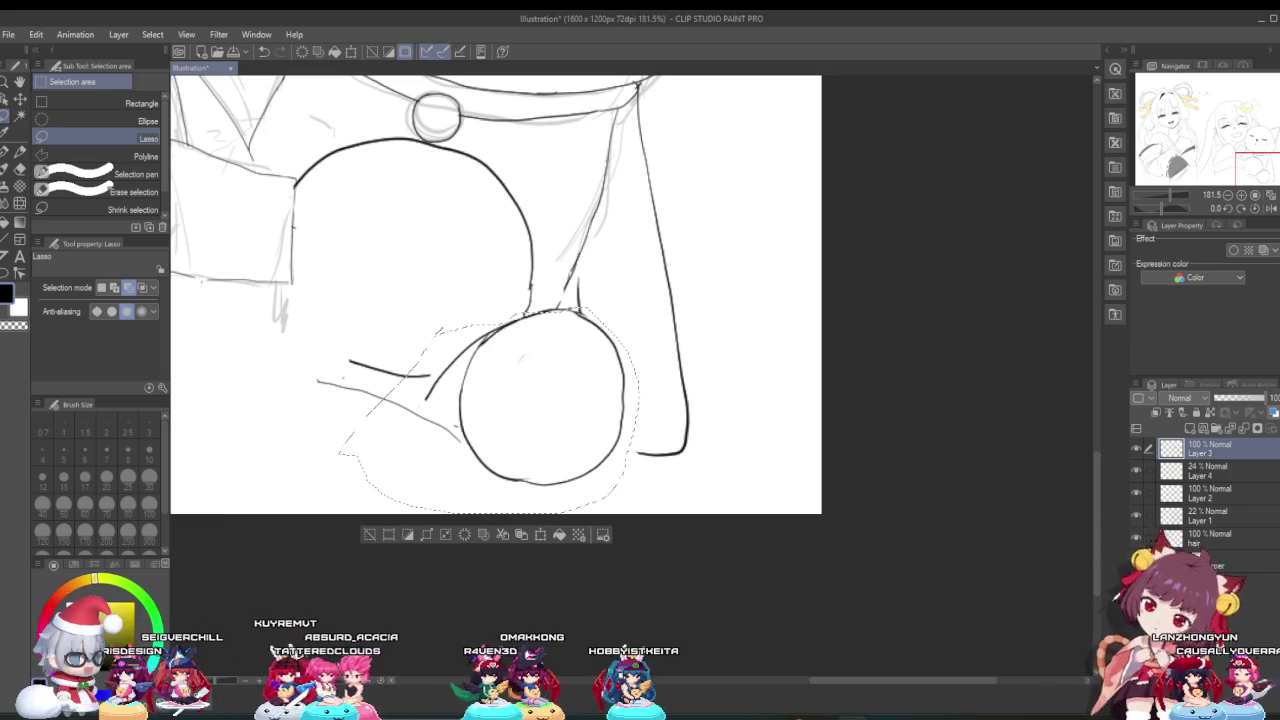
# Step: Reopen and cancel the paw transform, leaving the selection unchanged
pyautogui.click(538, 538)
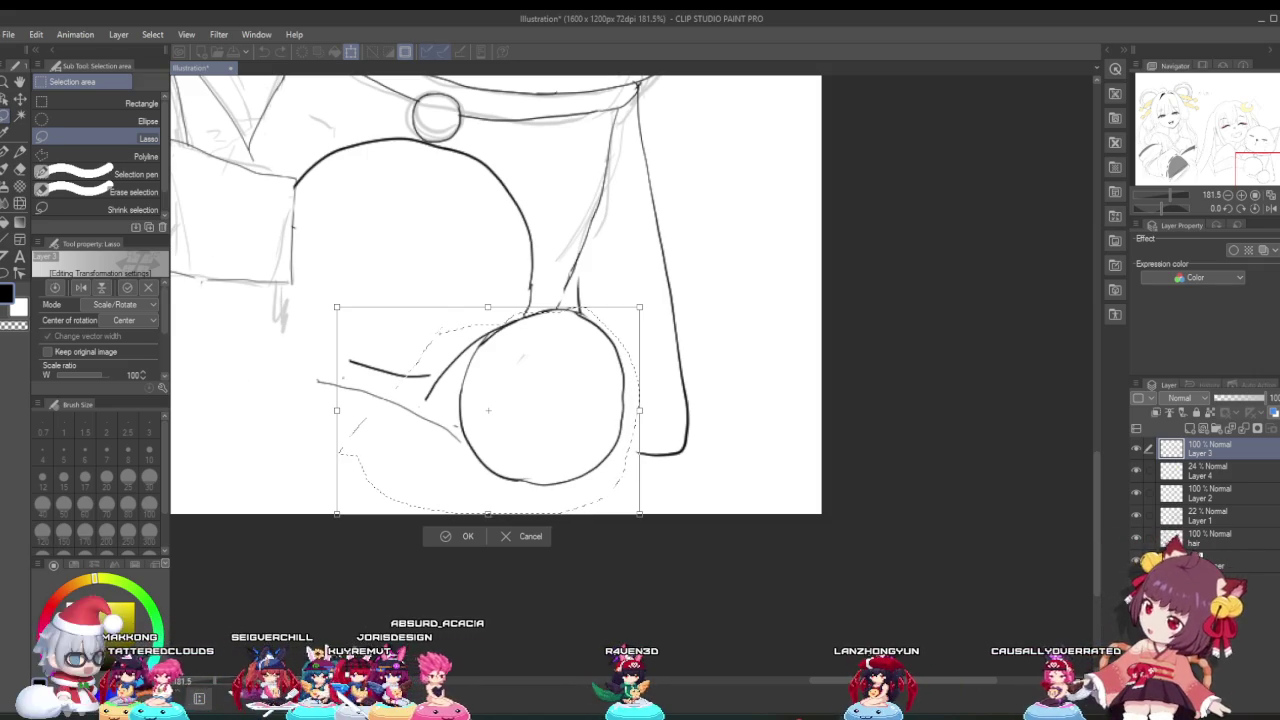
pyautogui.click(448, 537)
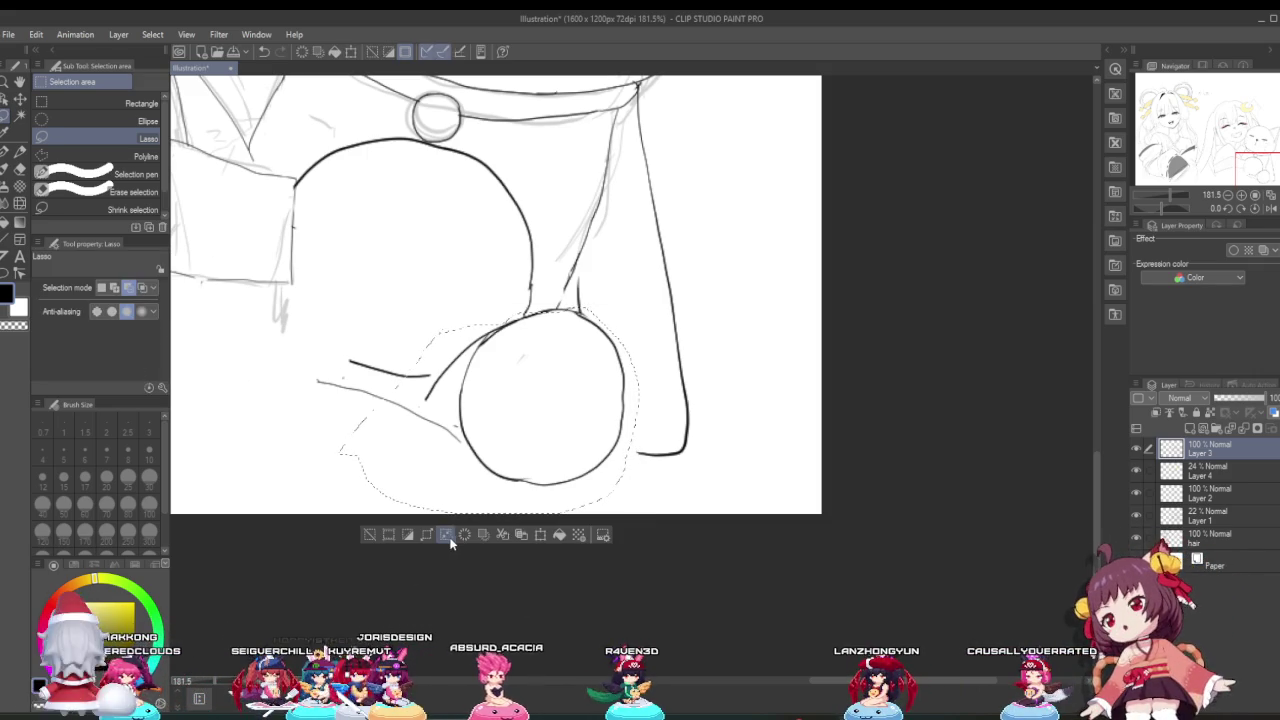
pyautogui.click(539, 536)
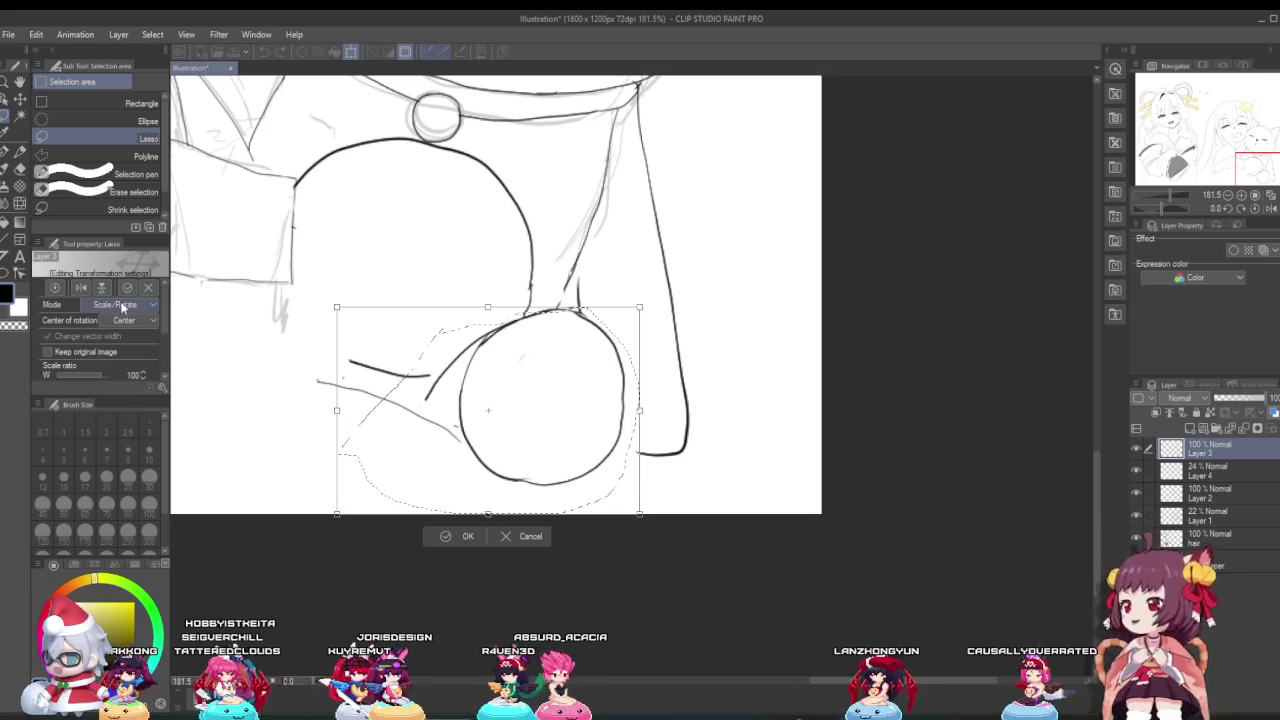
pyautogui.click(80, 290)
pyautogui.hotkey('ctrl', 'z')
pyautogui.click(530, 536)
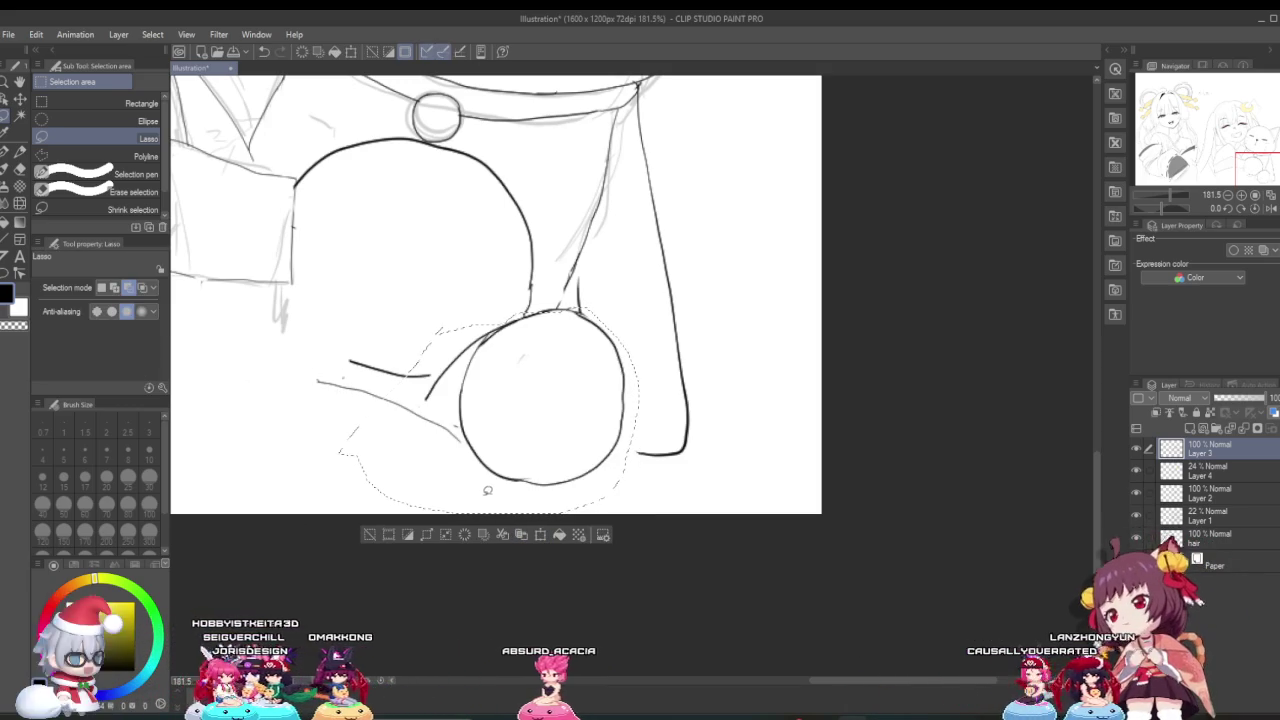
# Step: Copy the paw to Layer 3 Copy, flip it horizontally, and shift it up and left
pyautogui.click(540, 534)
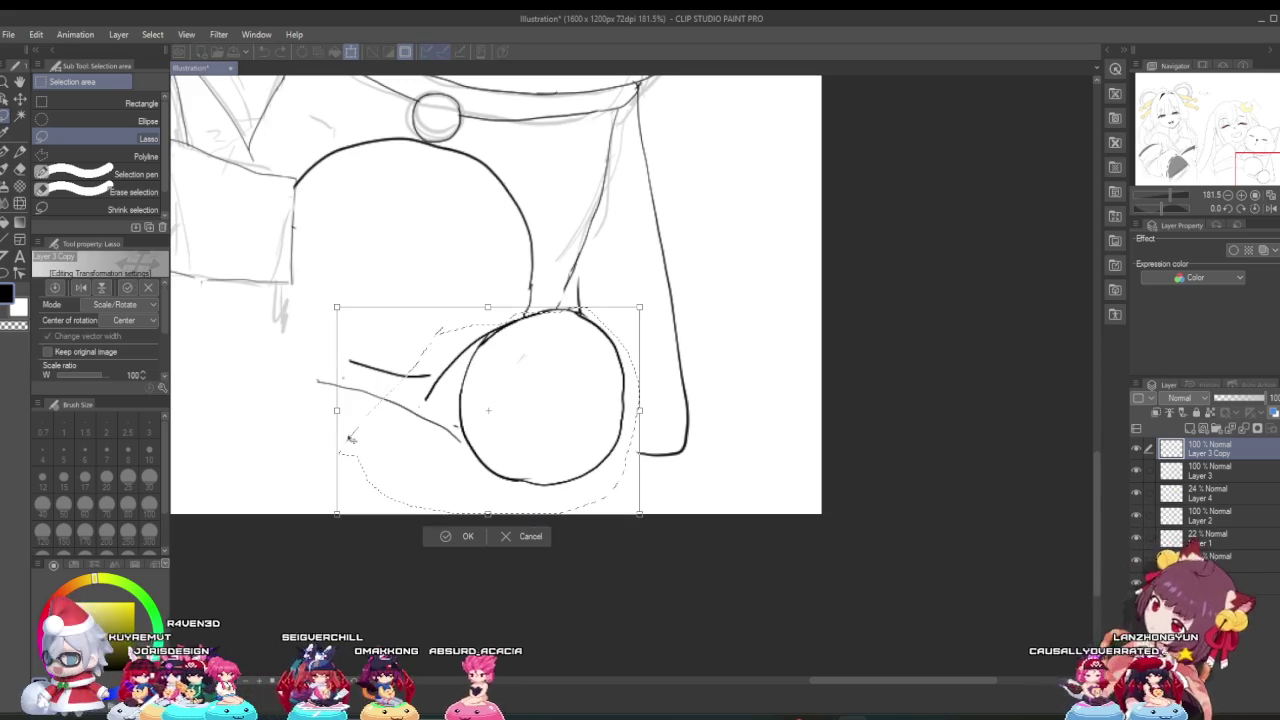
pyautogui.click(81, 288)
pyautogui.moveTo(398, 421)
pyautogui.mouseDown()
pyautogui.moveTo(268, 375)
pyautogui.moveTo(270, 362)
pyautogui.mouseUp()
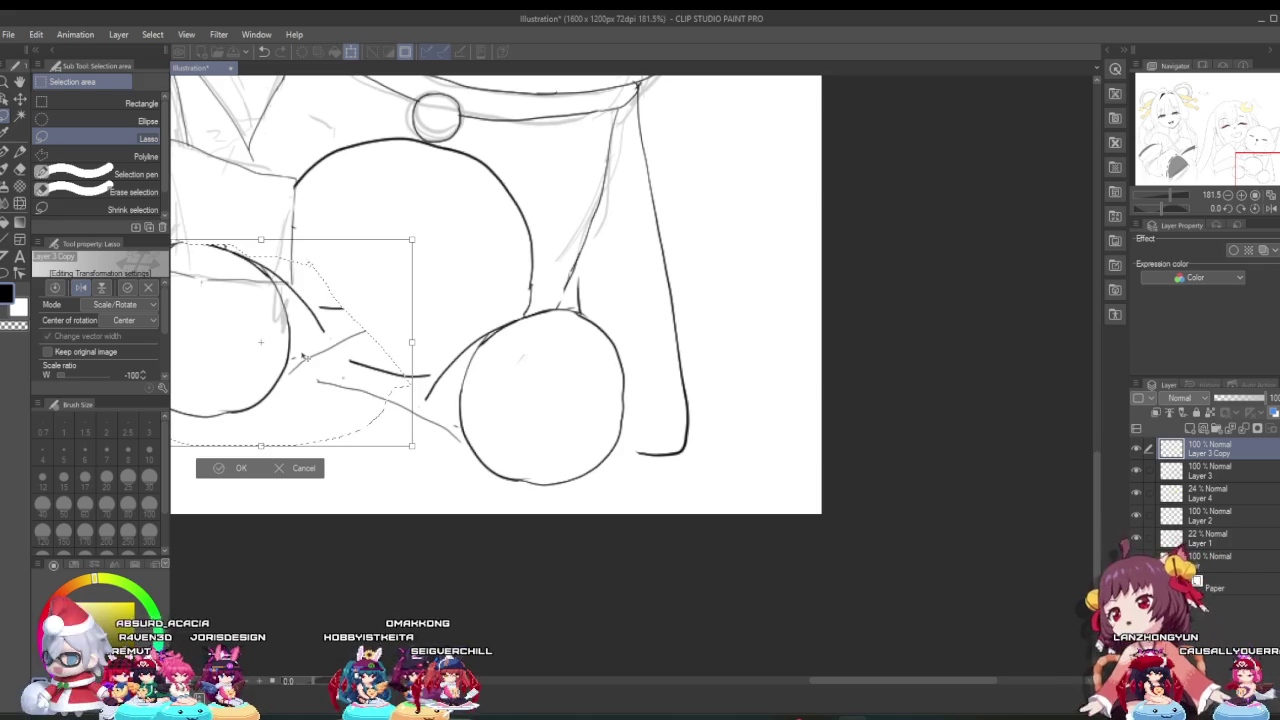
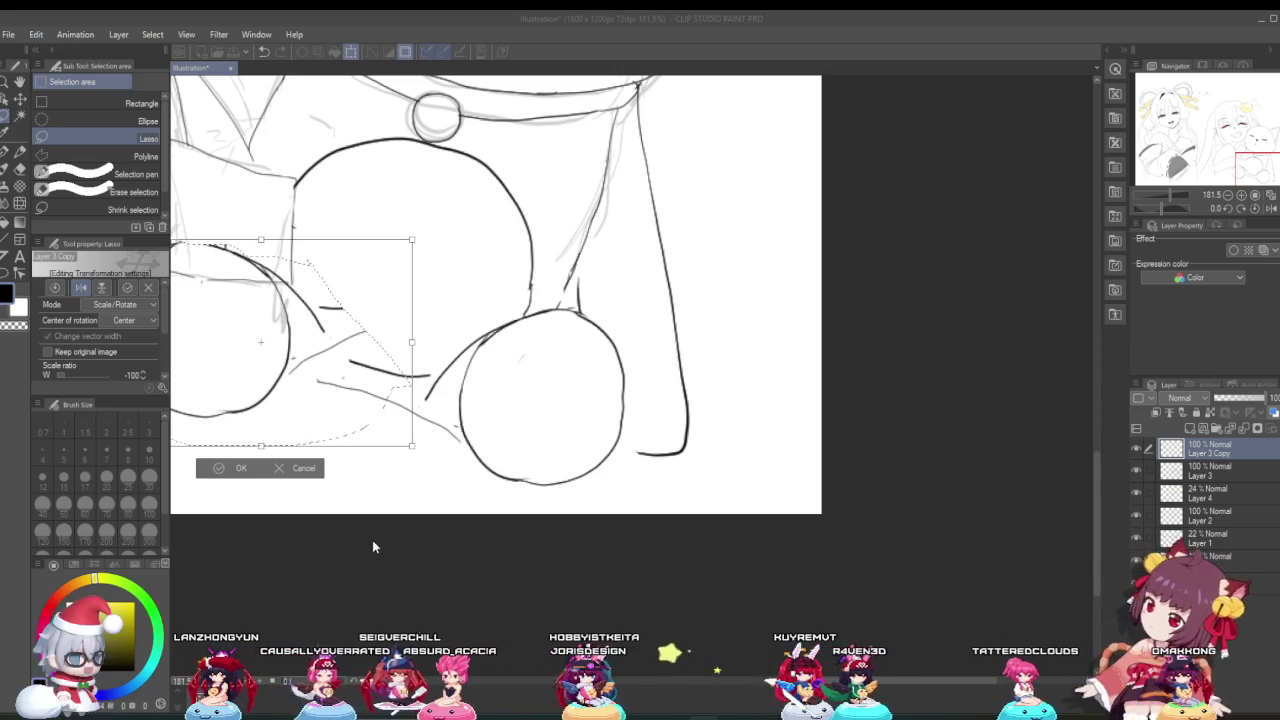
# Step: Shift the cat's left paw circle slightly up and left, and commit the transform
pyautogui.scroll(2, 493, 448)
pyautogui.scroll(-3, 493, 448)
pyautogui.scroll(-2, 460, 435)
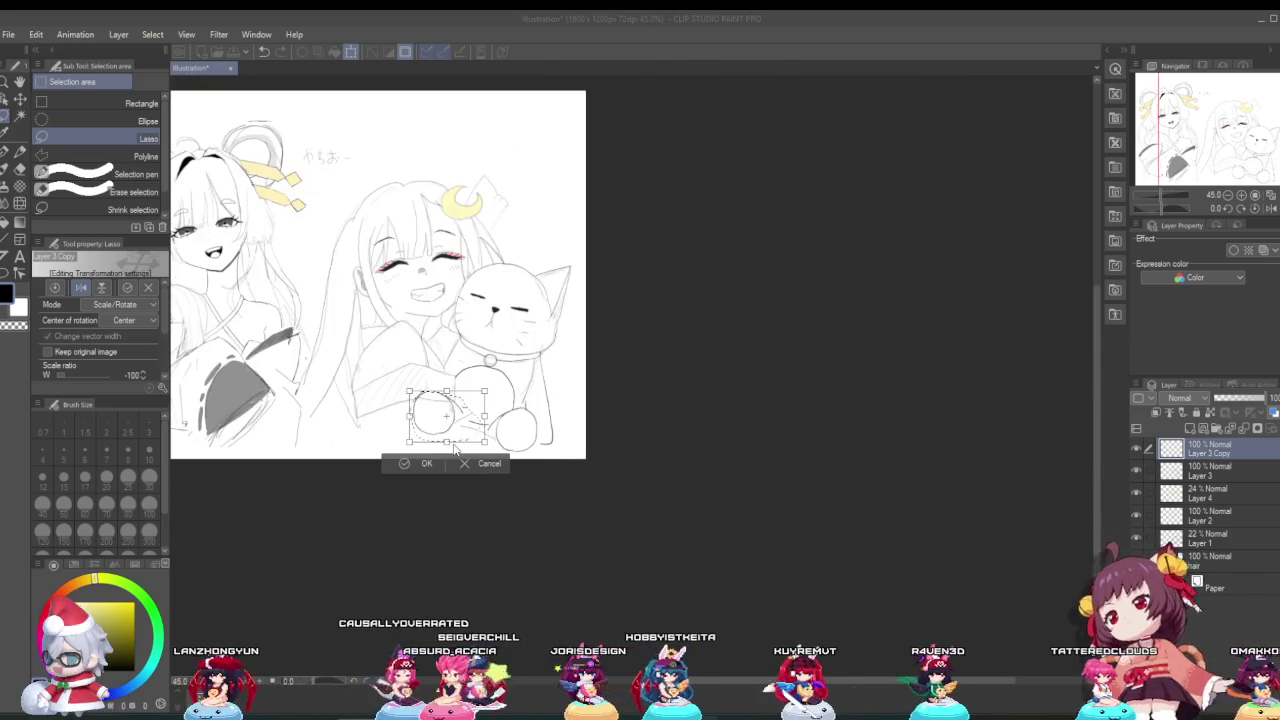
pyautogui.scroll(-2, 409, 418)
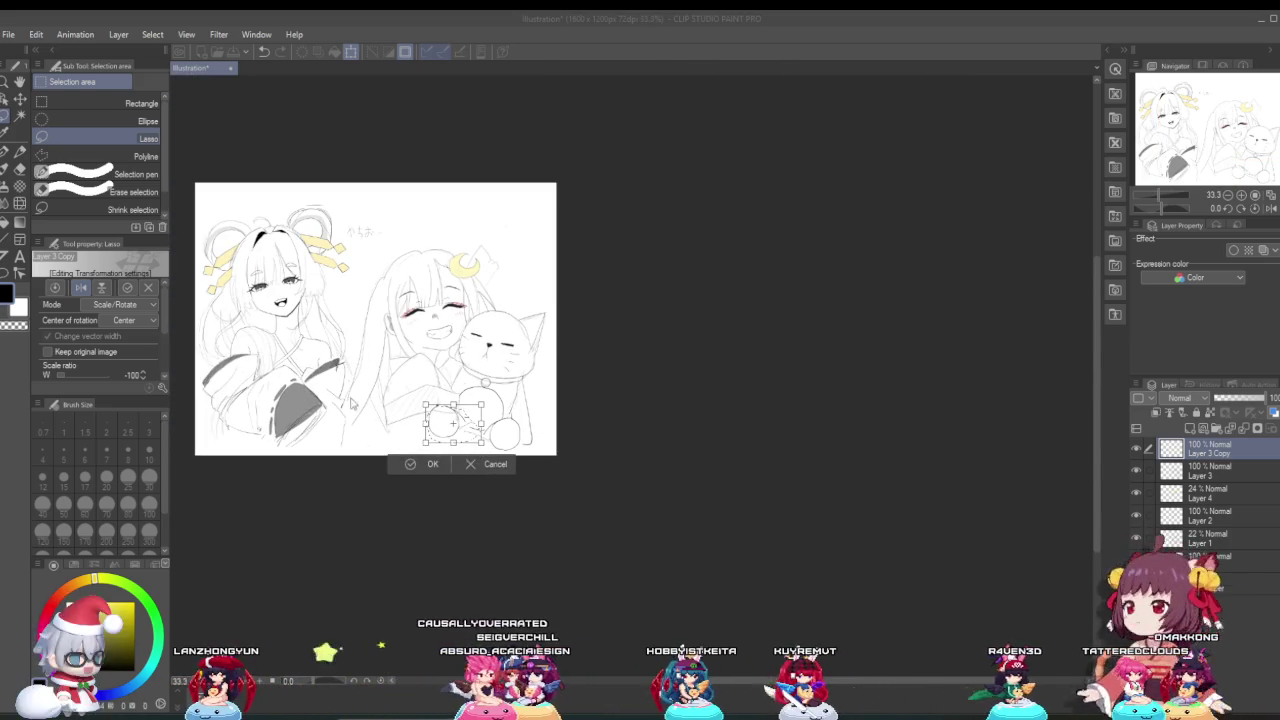
pyautogui.scroll(1, 470, 430)
pyautogui.scroll(1, 475, 432)
pyautogui.scroll(2, 480, 435)
pyautogui.scroll(2, 563, 474)
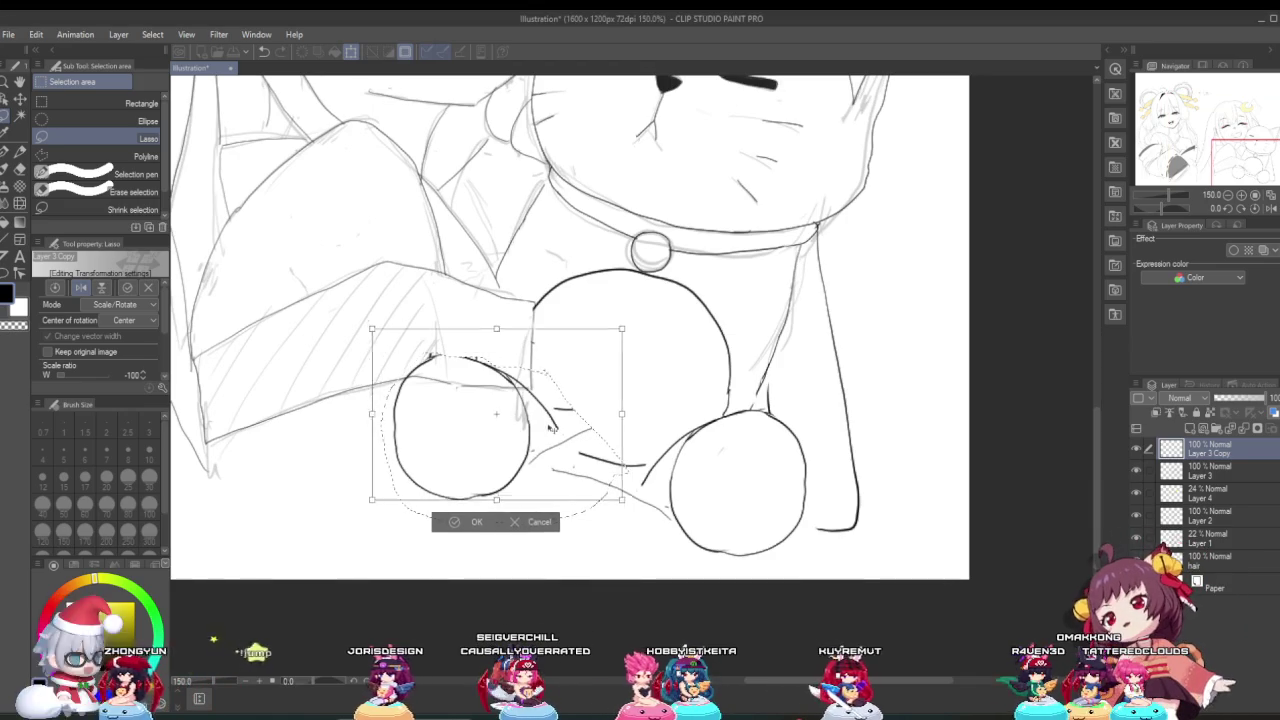
pyautogui.moveTo(537, 441); pyautogui.dragTo(561, 443)
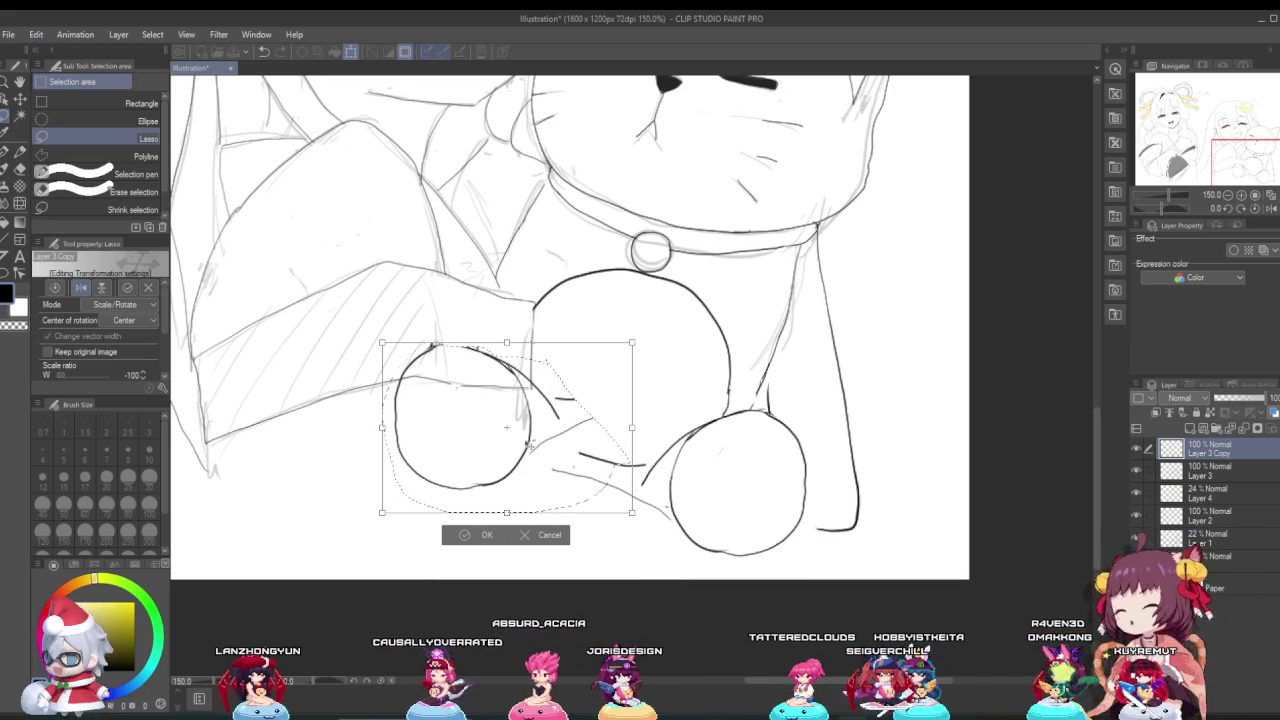
pyautogui.moveTo(529, 445); pyautogui.dragTo(526, 443)
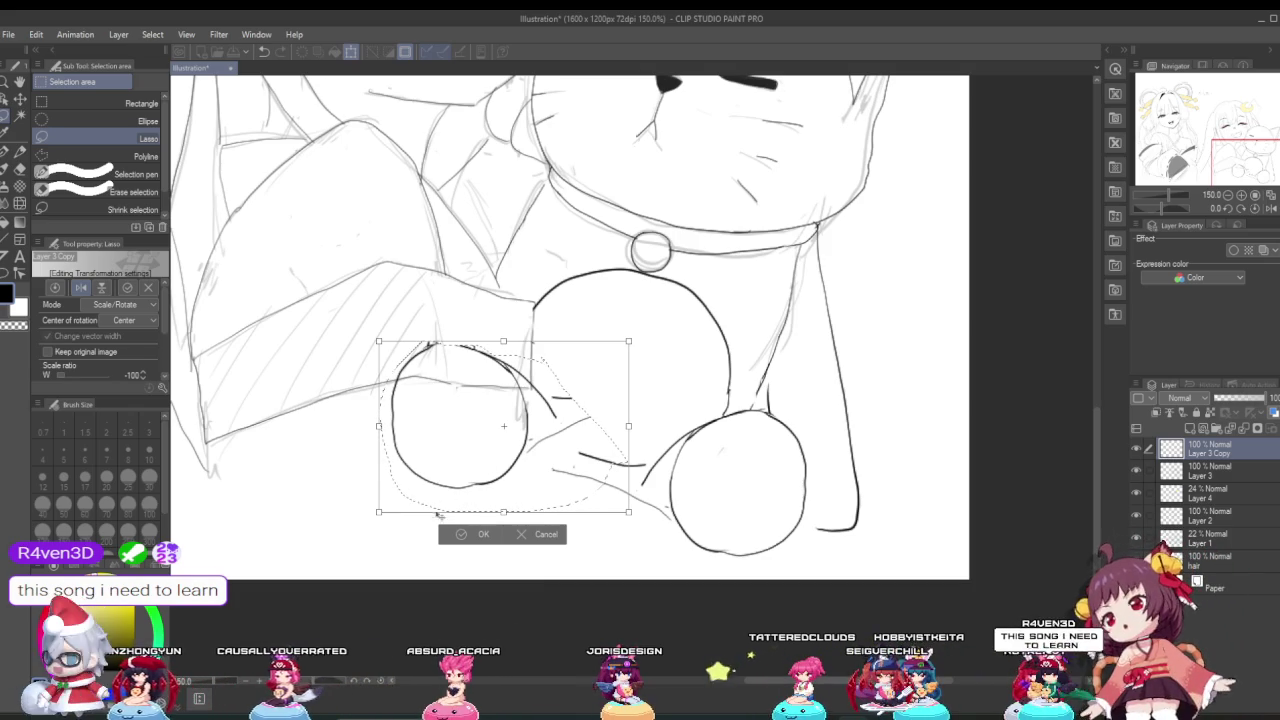
pyautogui.click(467, 539)
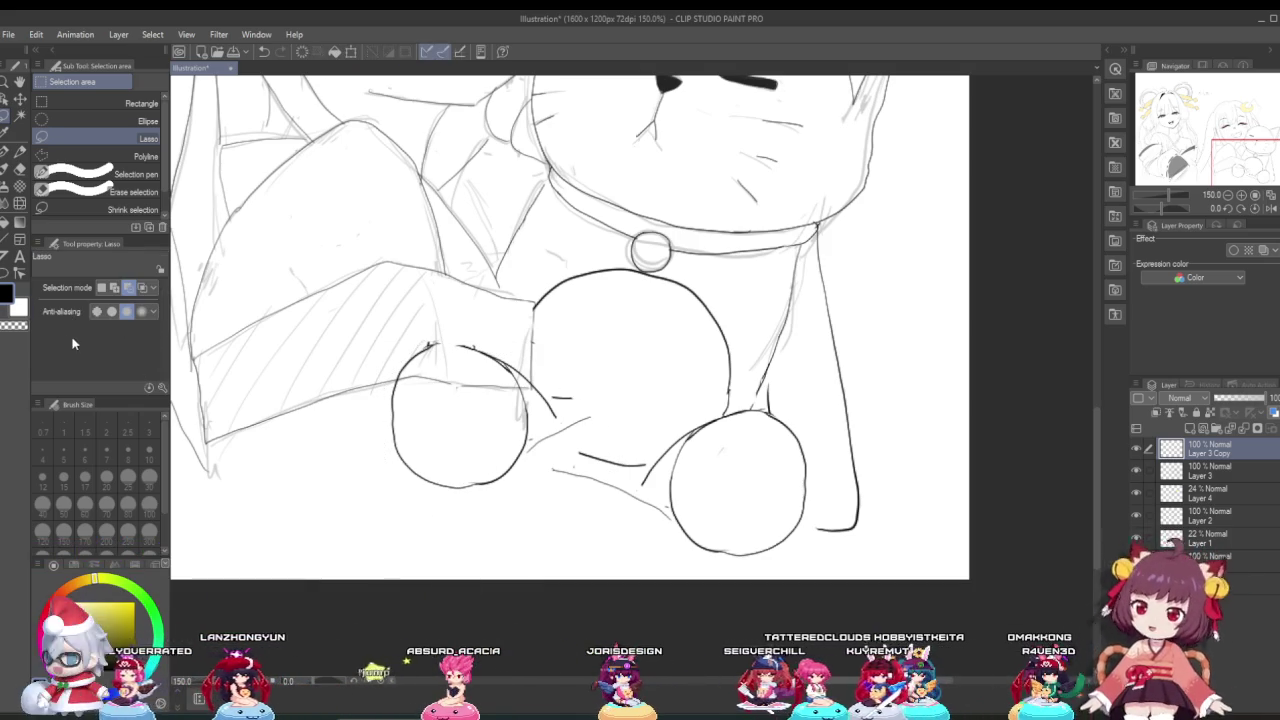
# Step: Erase the small stray ink marks around the cat's round paws with the Hard Eraser
pyautogui.press('e')
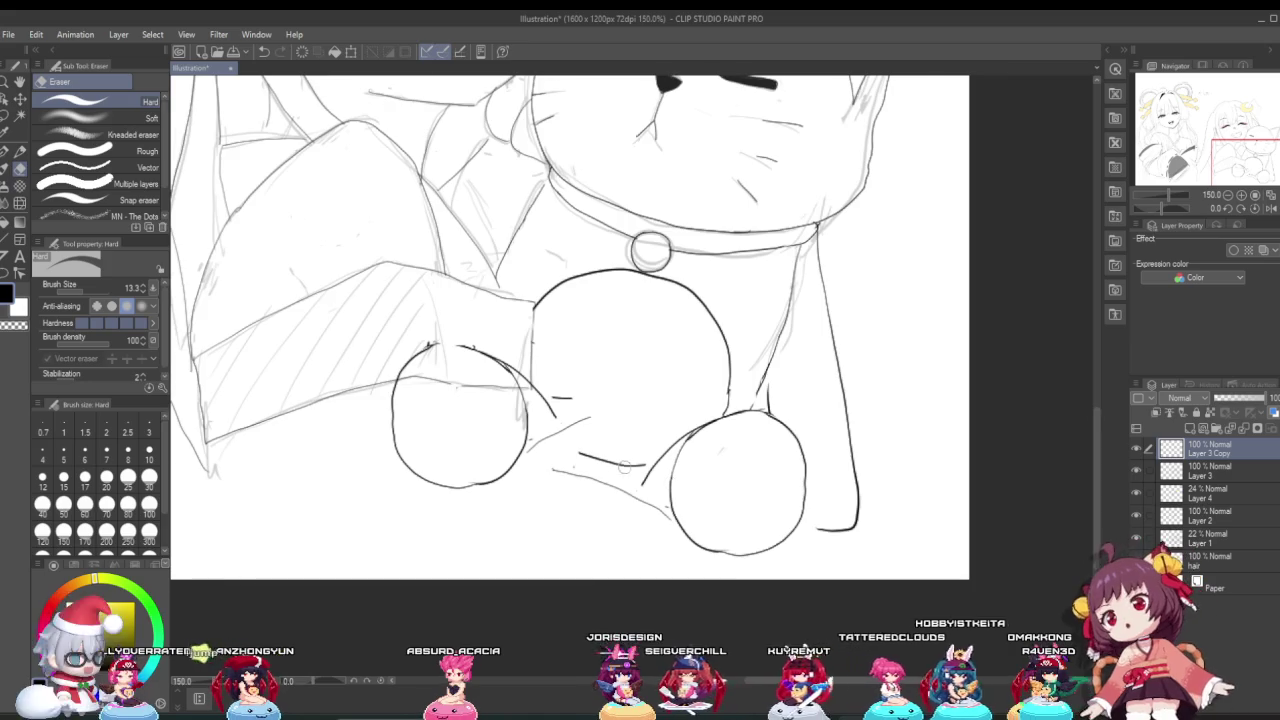
pyautogui.scroll(4, 625, 465)
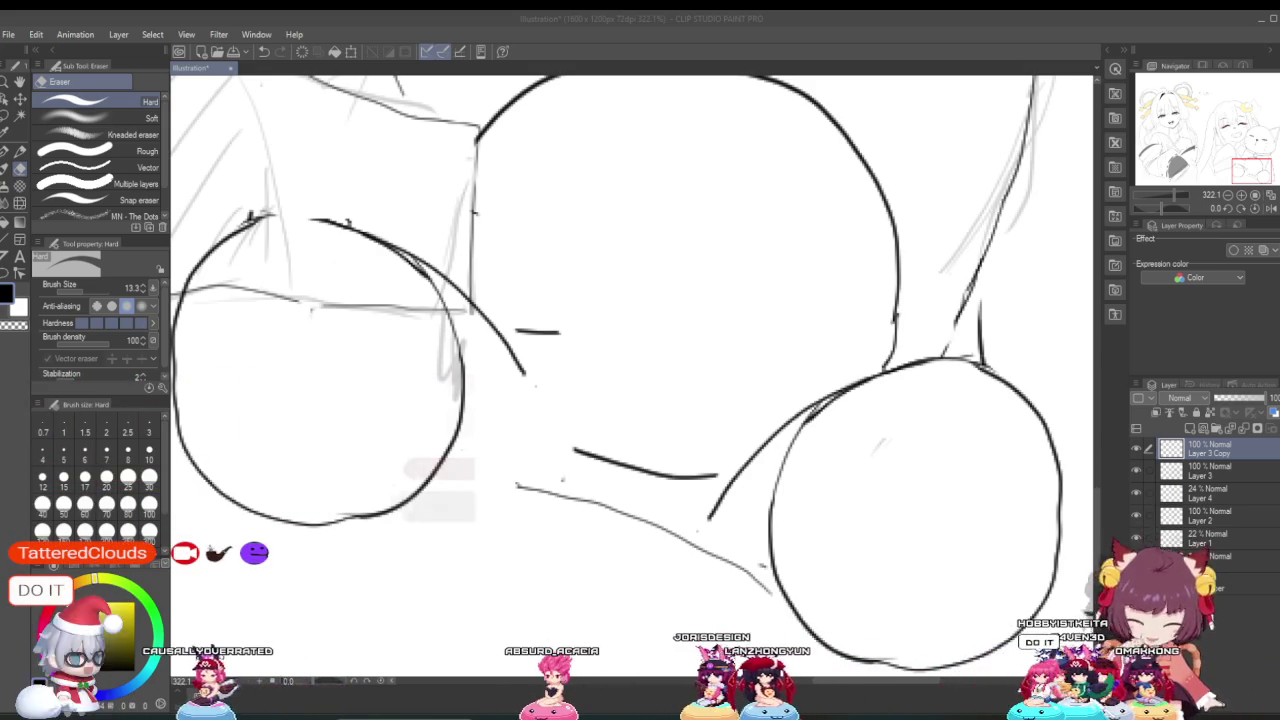
pyautogui.scroll(-2, 419, 447)
pyautogui.scroll(-2, 419, 447)
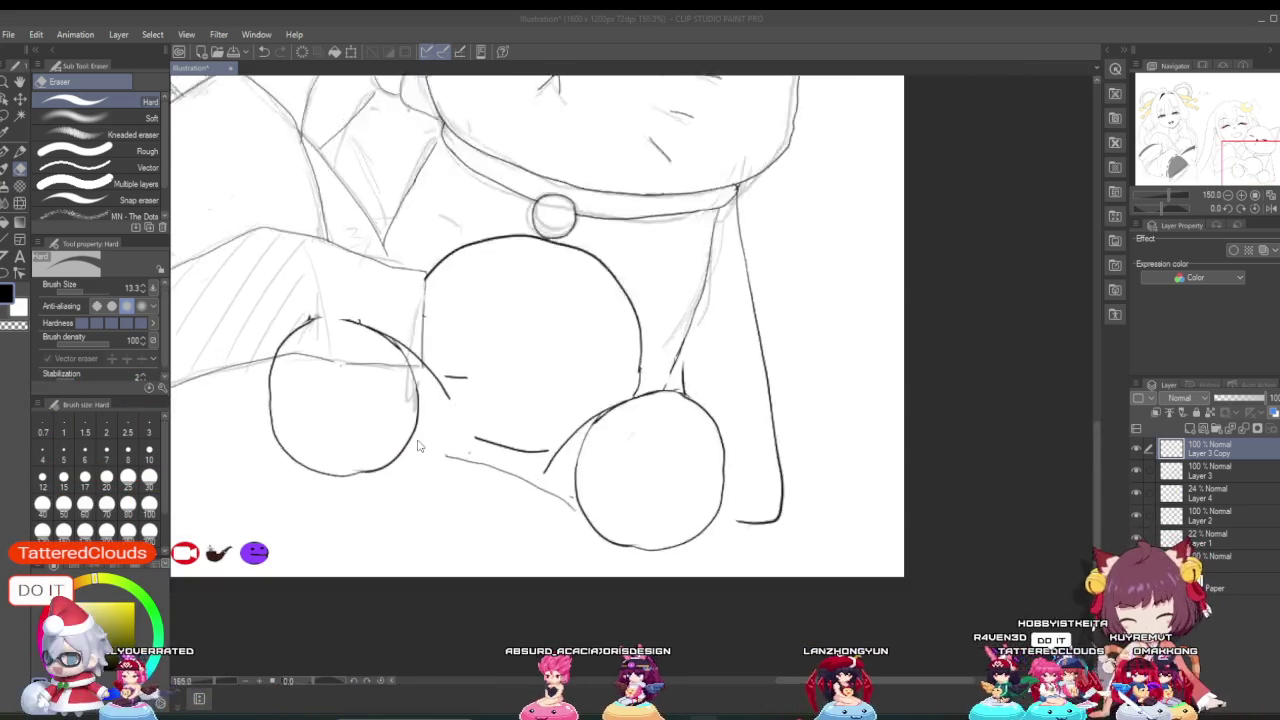
pyautogui.scroll(4, 419, 447)
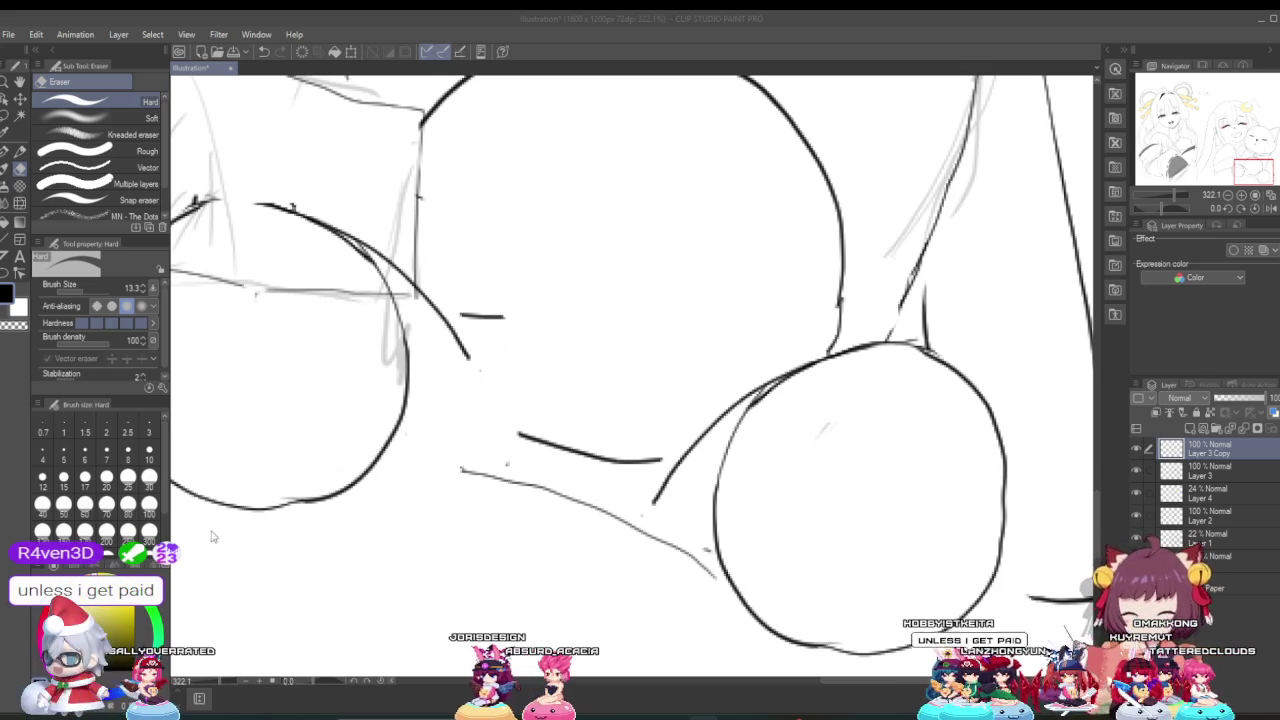
pyautogui.click(5, 152)
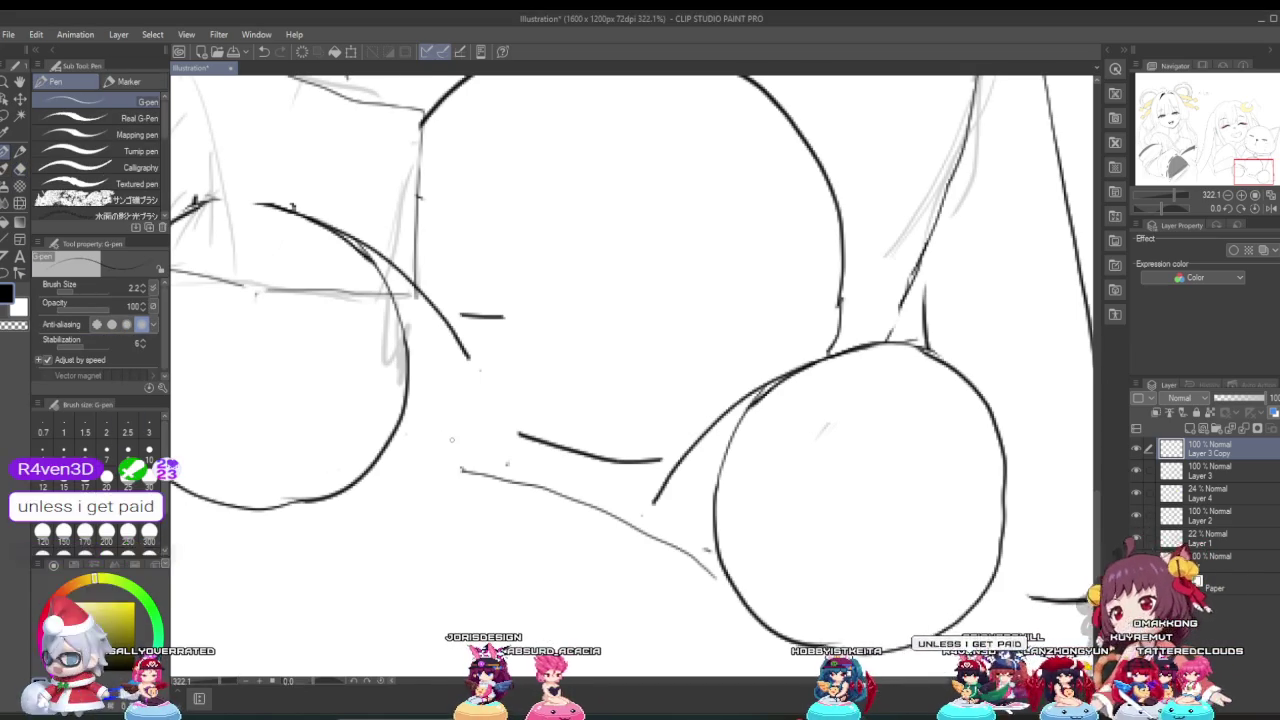
# Step: Add short G-pen touch-up strokes around the cat's belly and between its paws
pyautogui.scroll(1, 443, 440)
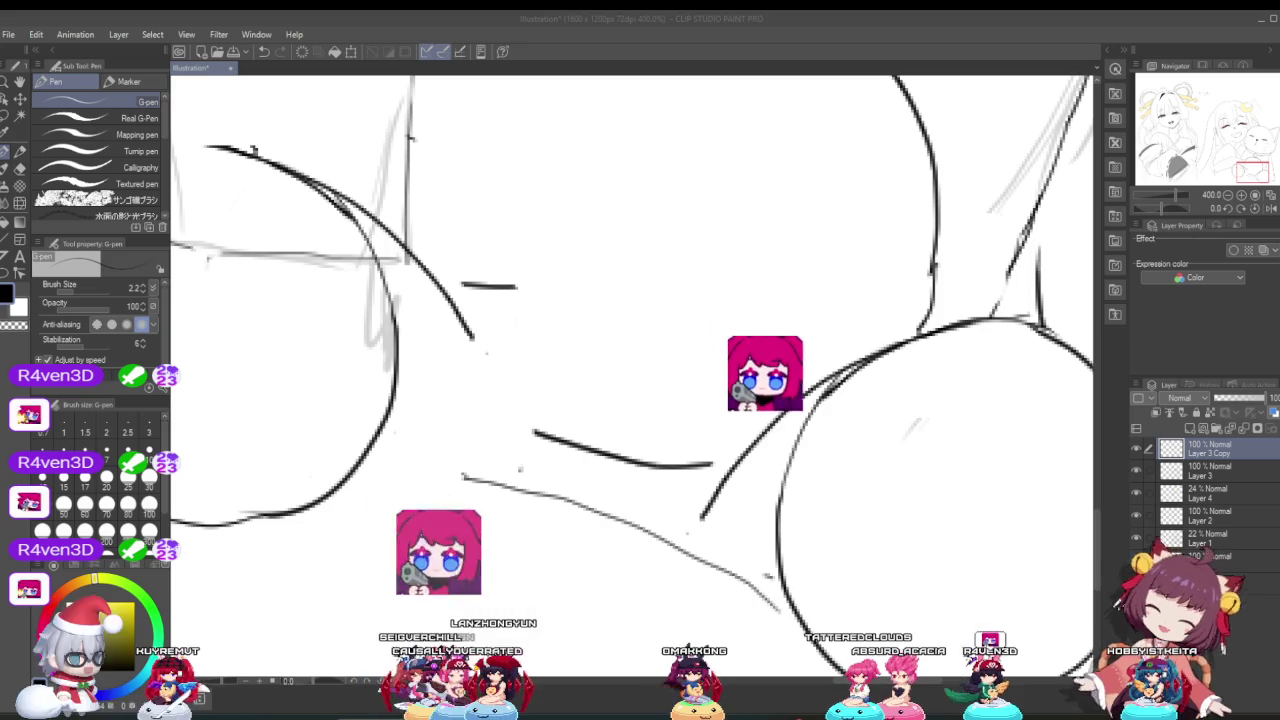
pyautogui.scroll(-2, 446, 596)
pyautogui.scroll(-3, 446, 596)
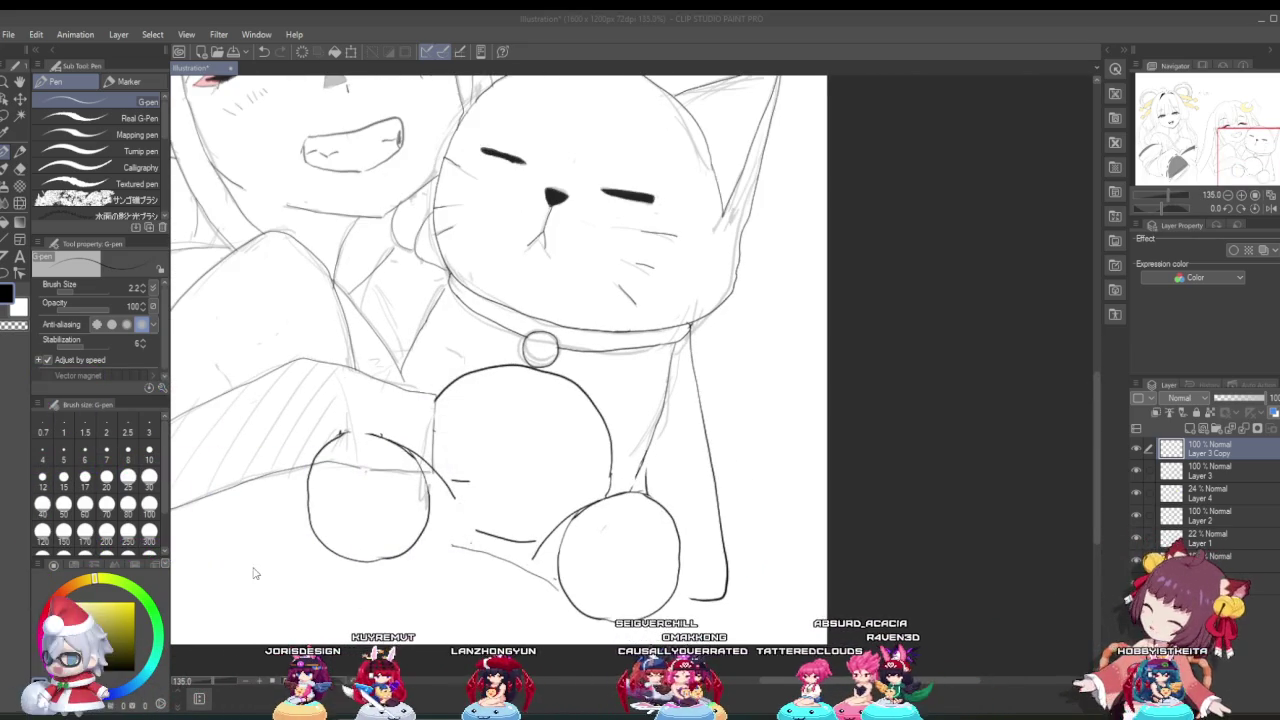
# Step: Erase stray ink near the cat's chest and paws
pyautogui.click(19, 167)
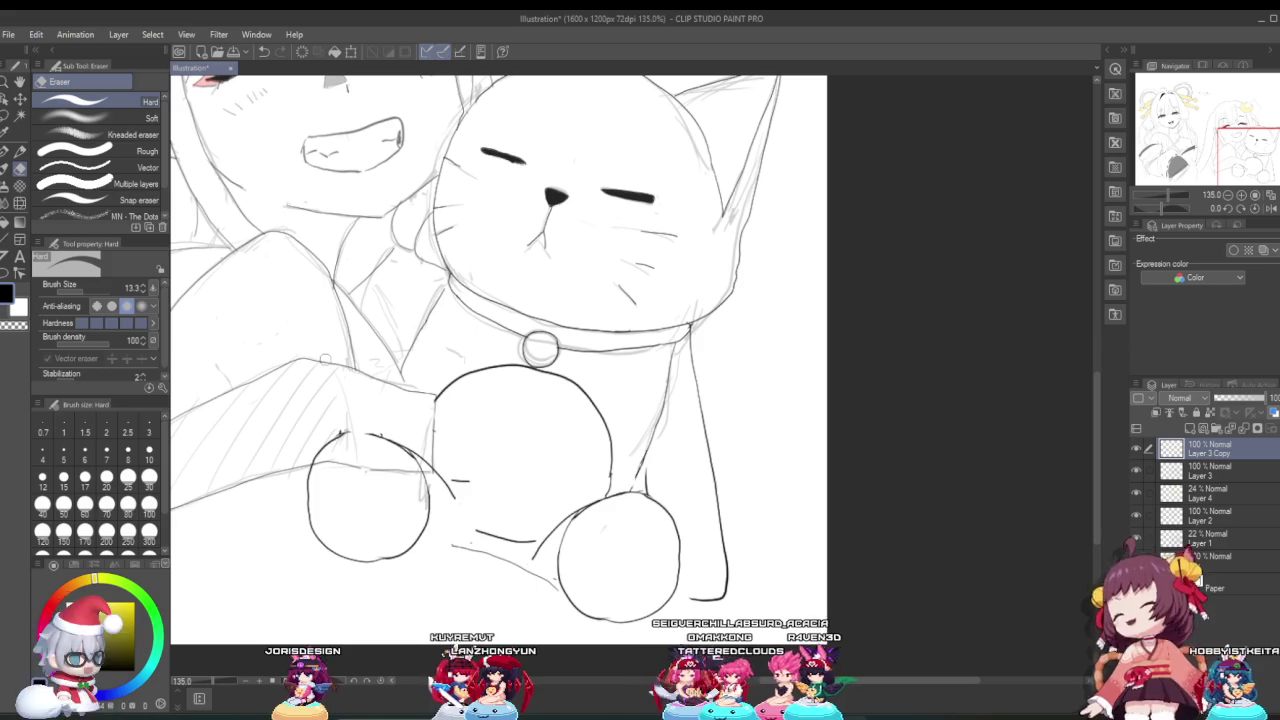
pyautogui.scroll(2, 495, 459)
pyautogui.scroll(-3, 495, 459)
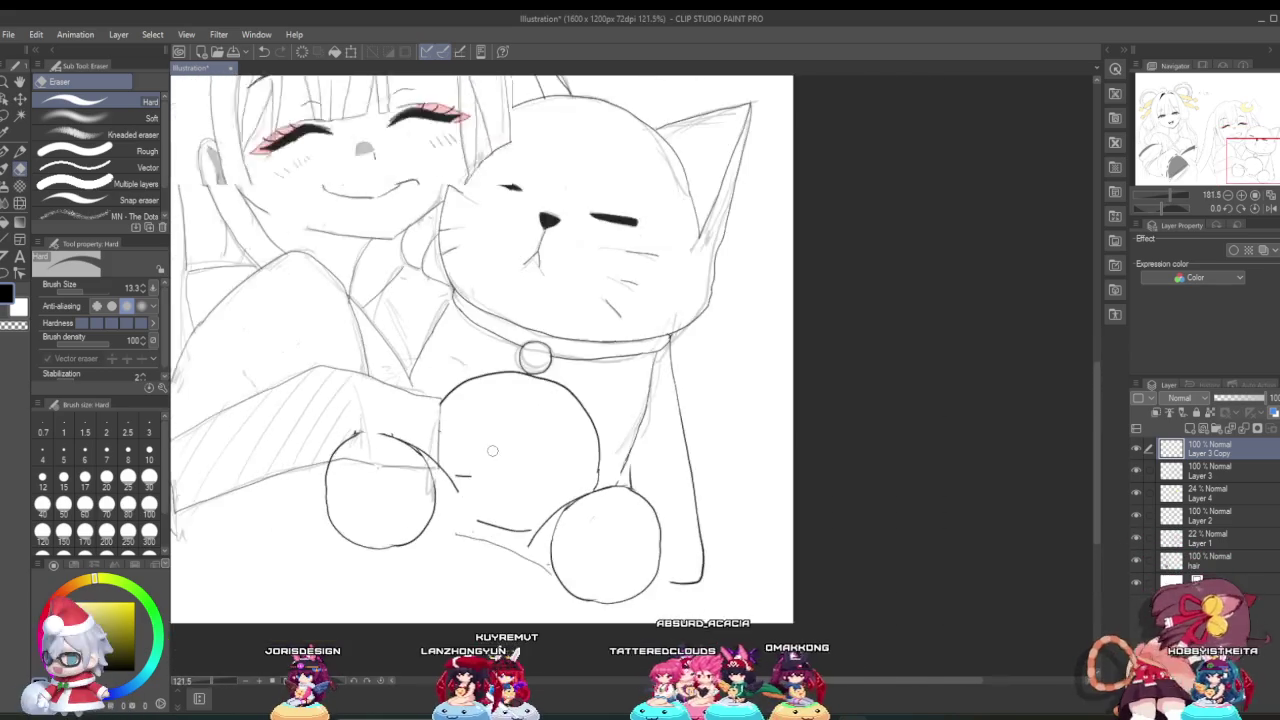
pyautogui.scroll(2, 554, 476)
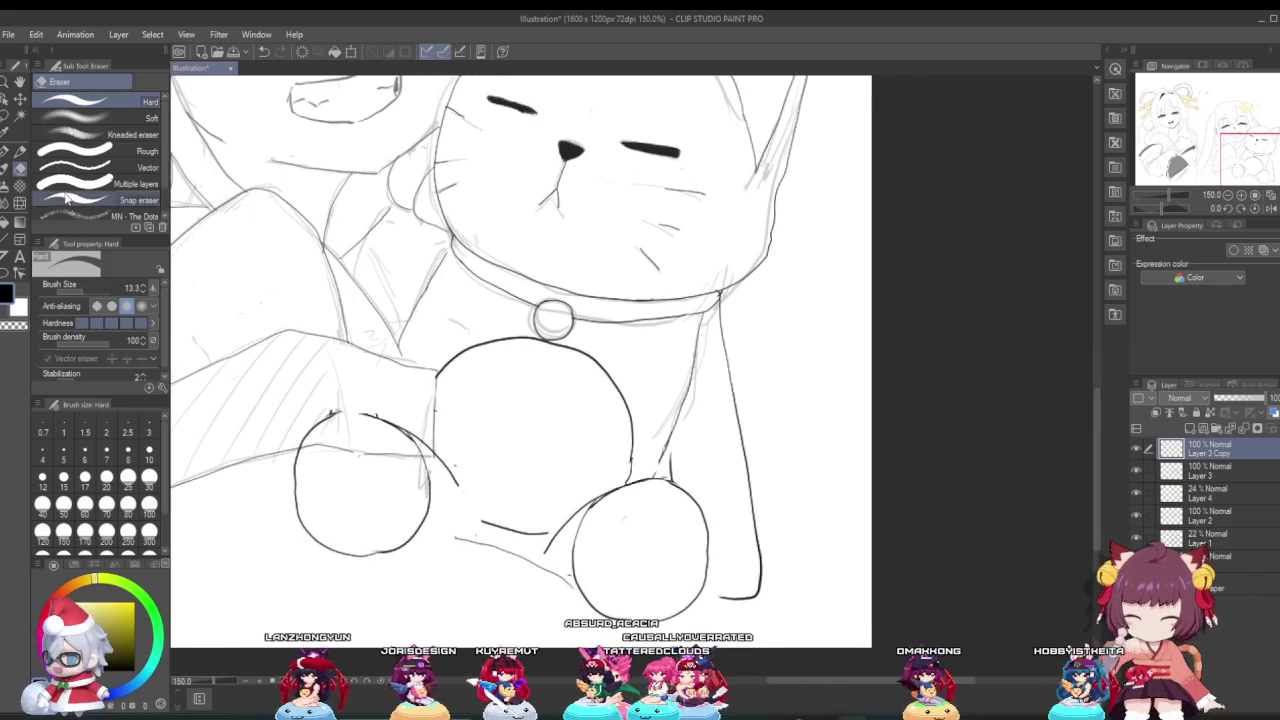
# Step: Ink the cat's lower belly contour between its two round paws with the G-pen
pyautogui.click(5, 152)
pyautogui.scroll(2, 300, 385)
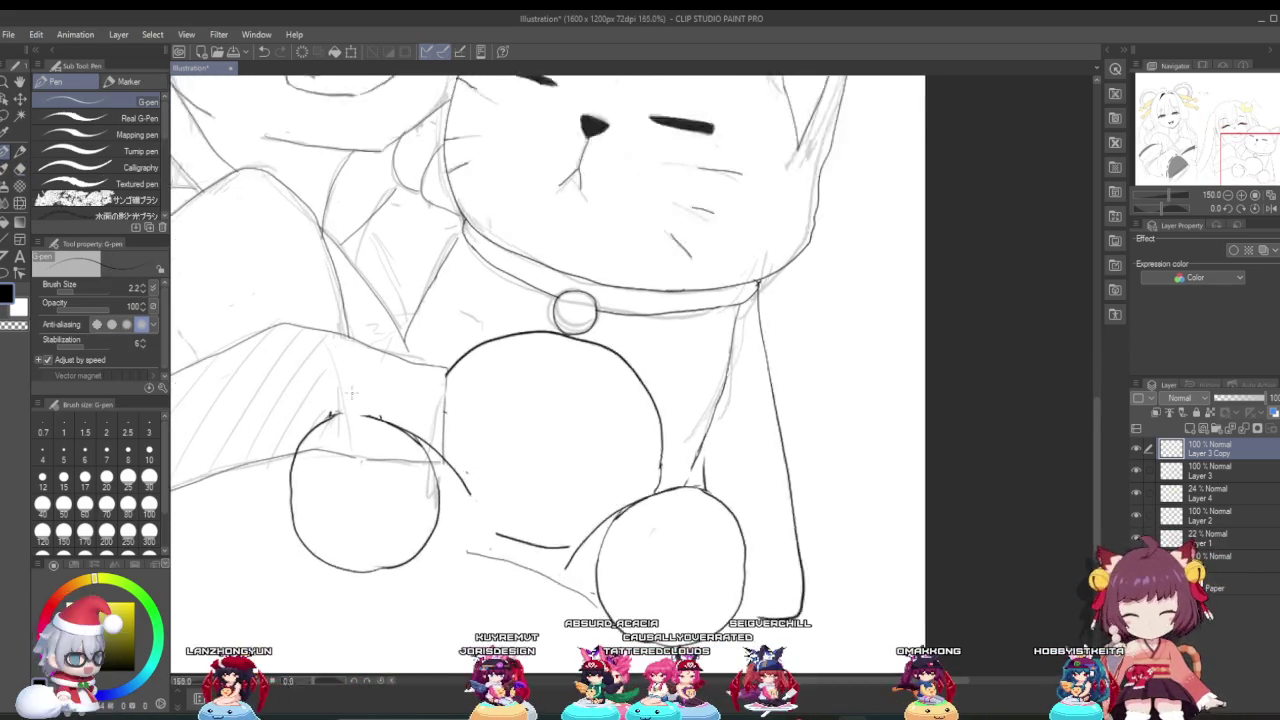
pyautogui.scroll(3, 477, 480)
pyautogui.scroll(-3, 600, 520)
pyautogui.scroll(2, 618, 533)
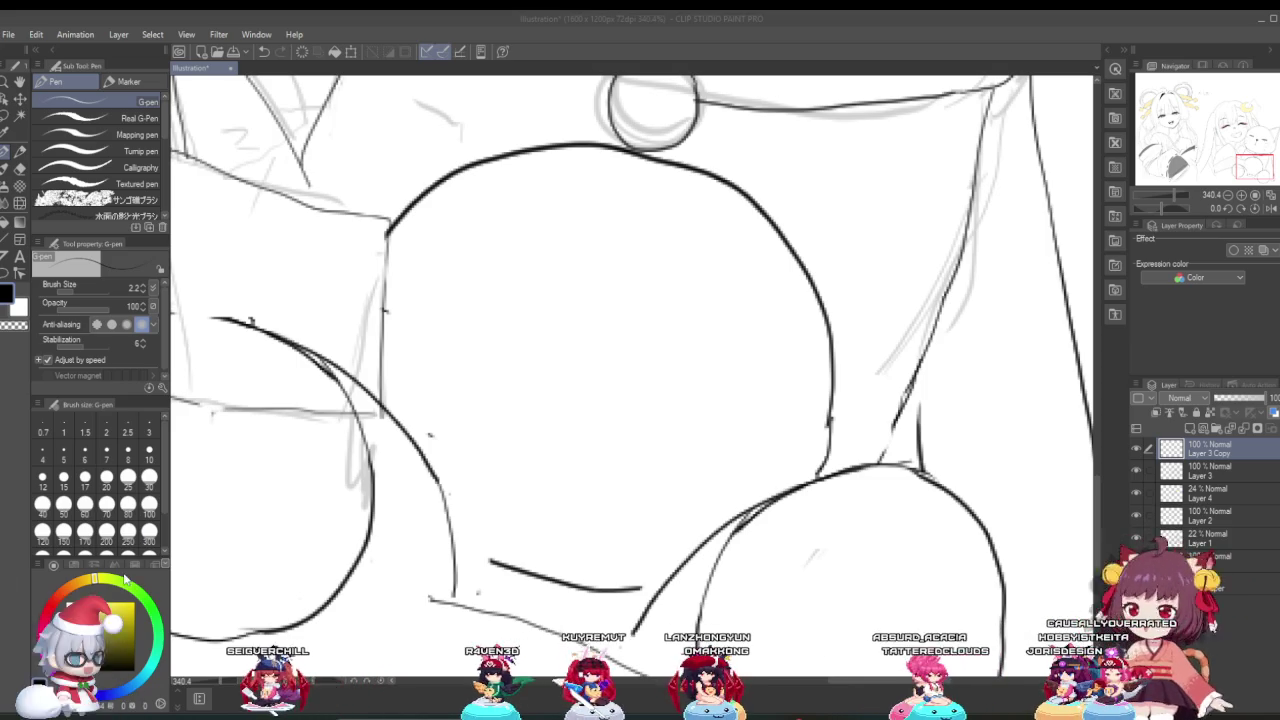
pyautogui.scroll(-5, 485, 552)
pyautogui.scroll(4, 465, 552)
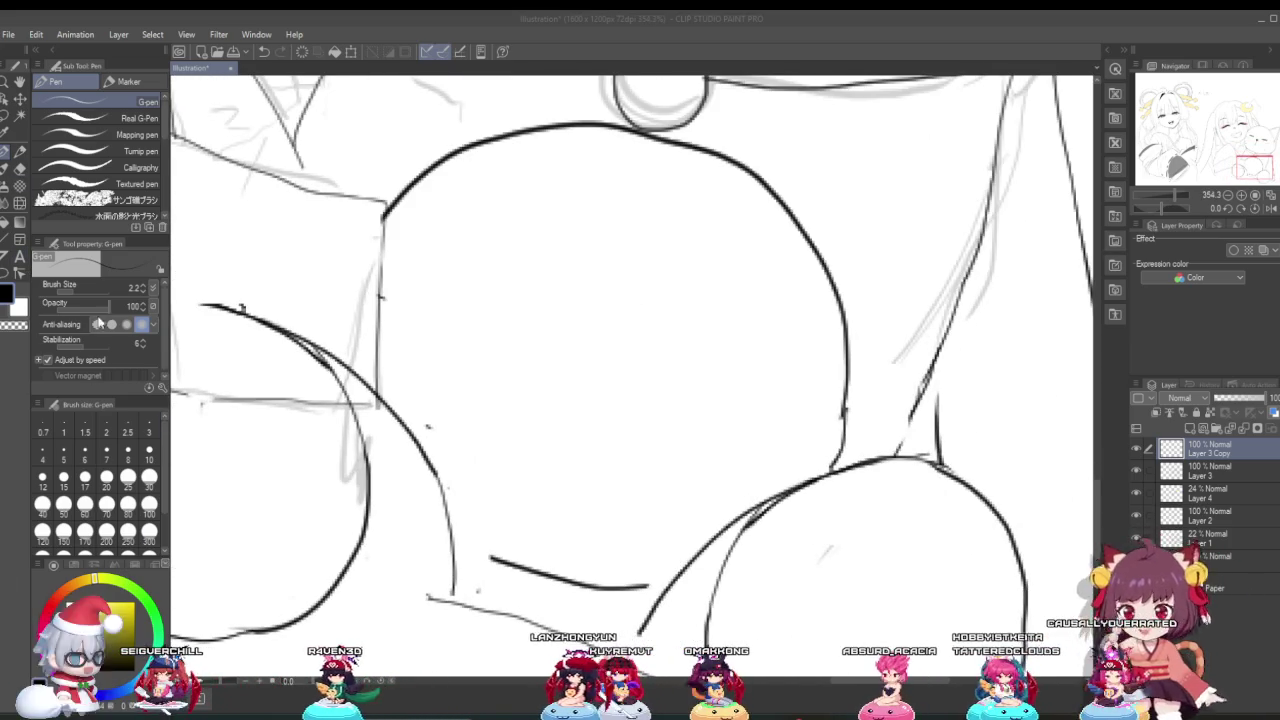
pyautogui.scroll(-2, 445, 571)
pyautogui.scroll(3, 445, 571)
pyautogui.scroll(1, 445, 571)
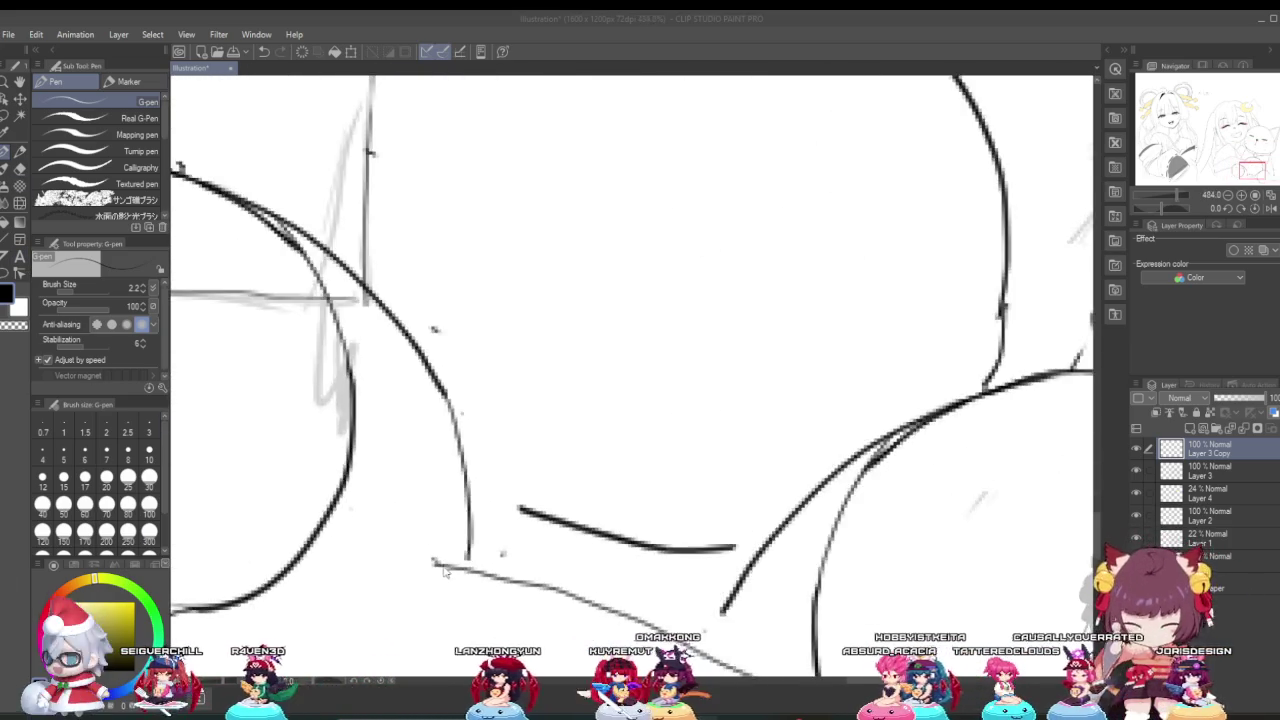
pyautogui.scroll(-3, 445, 571)
pyautogui.scroll(1, 417, 590)
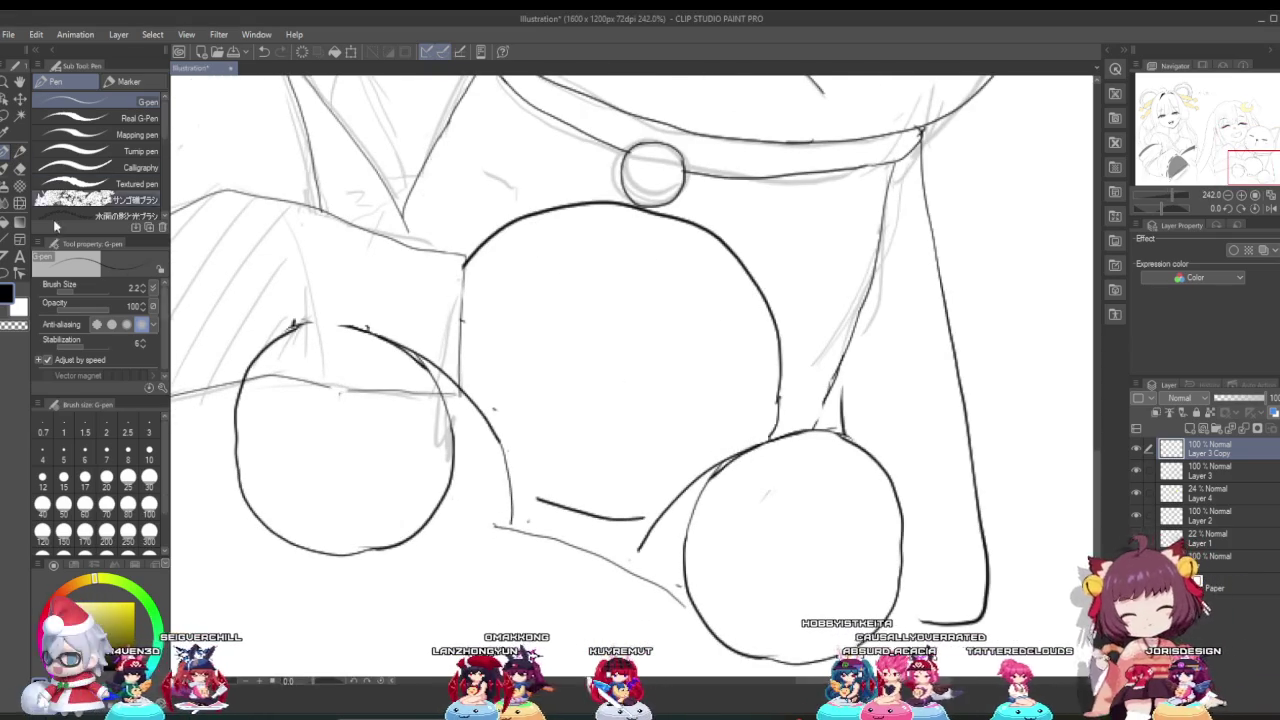
pyautogui.scroll(3, 509, 554)
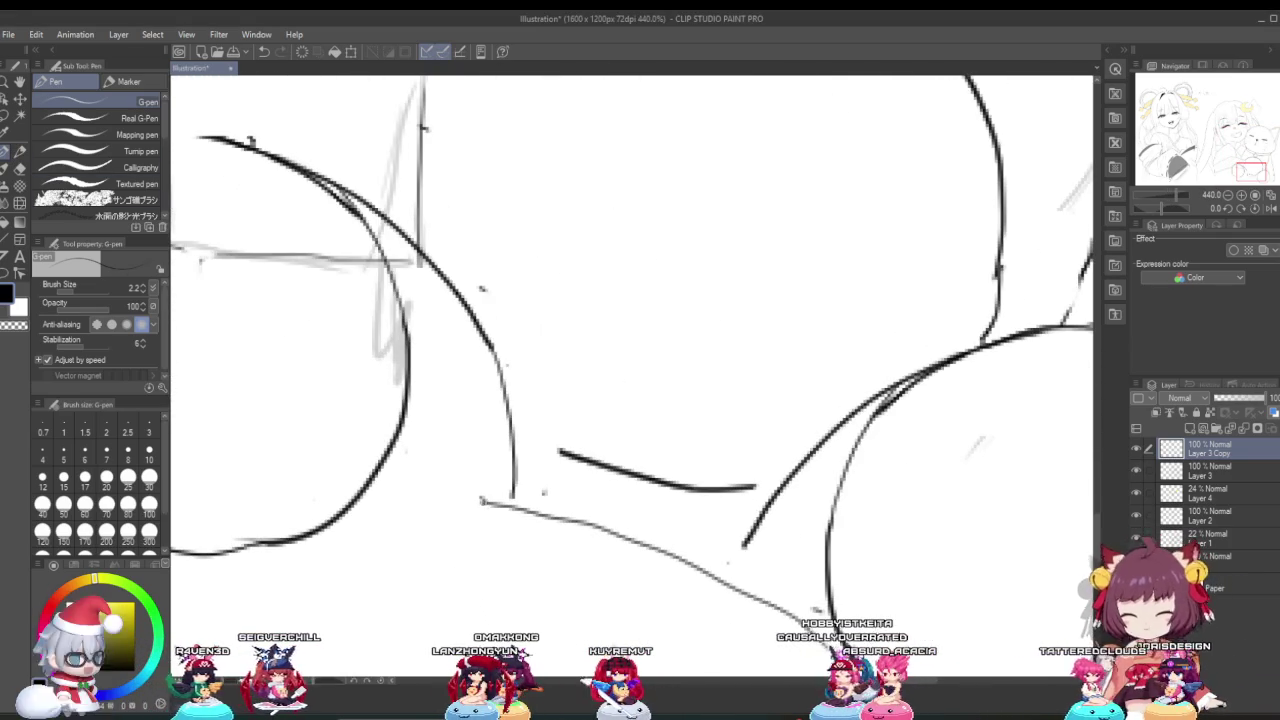
pyautogui.scroll(-3, 503, 528)
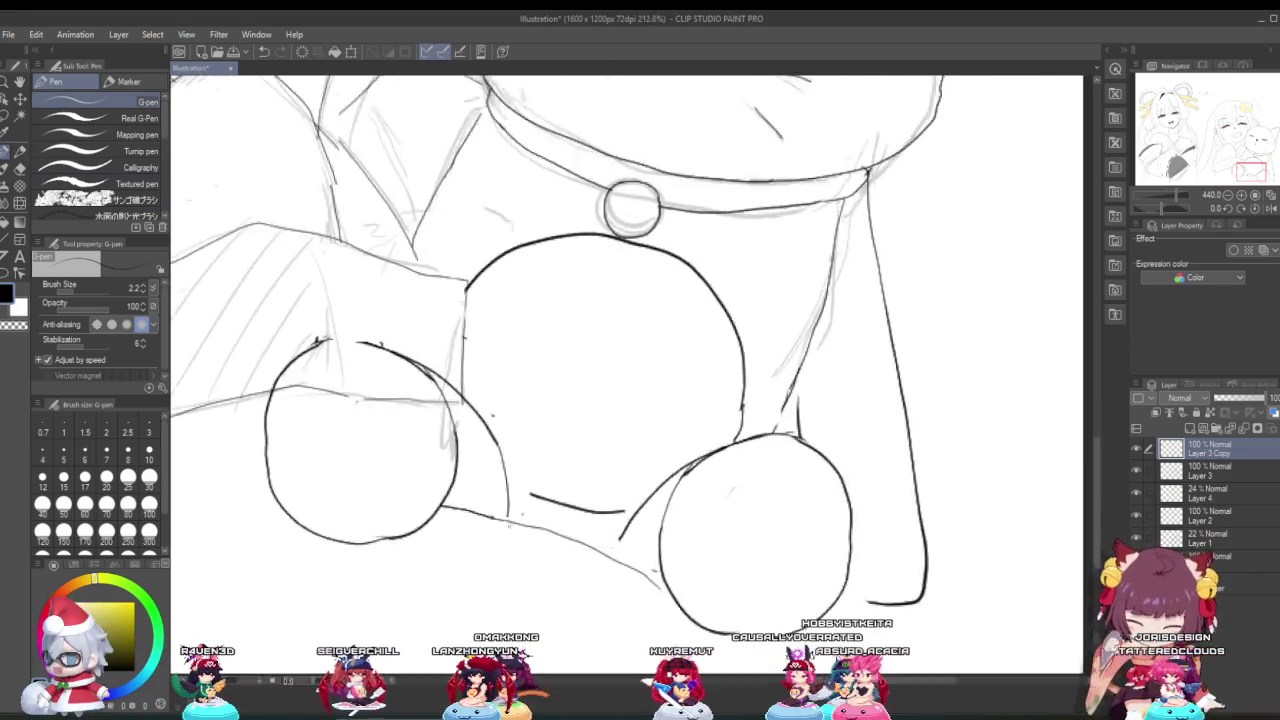
pyautogui.scroll(-2, 503, 528)
pyautogui.scroll(1, 413, 450)
pyautogui.scroll(2, 413, 450)
pyautogui.scroll(1, 413, 450)
pyautogui.scroll(-3, 413, 450)
pyautogui.scroll(-3, 390, 350)
pyautogui.scroll(-2, 390, 350)
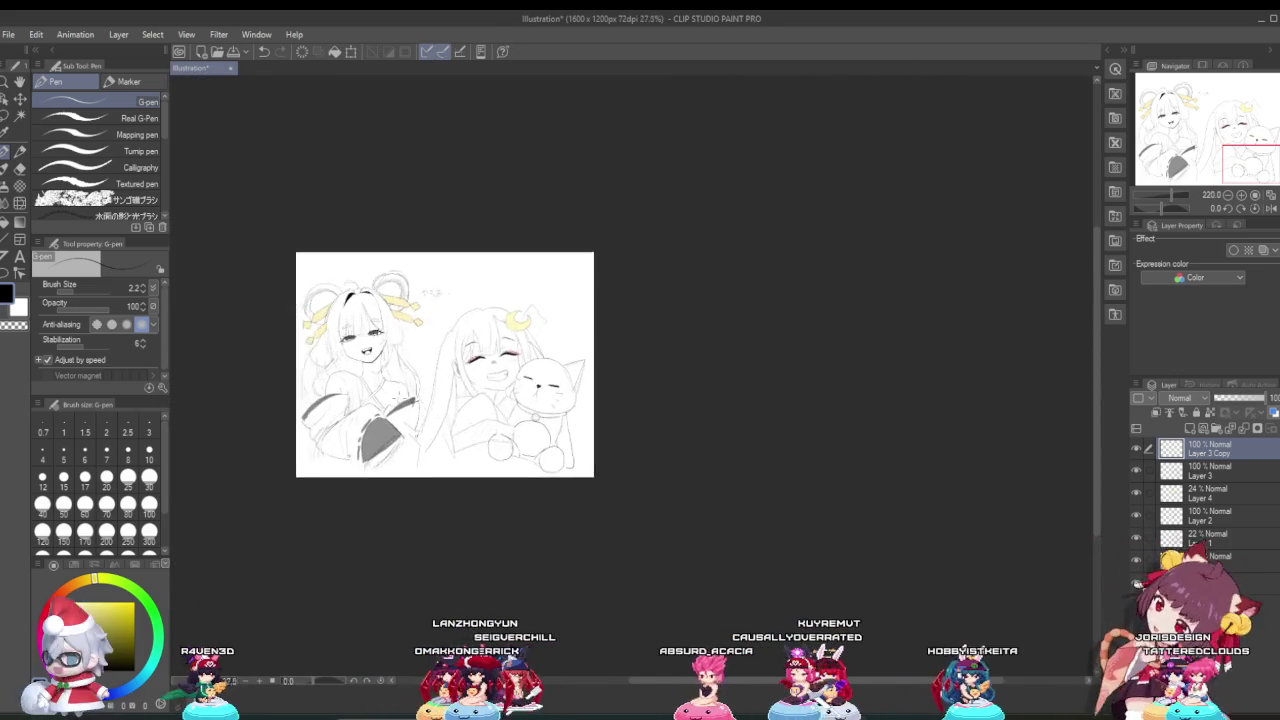
pyautogui.scroll(2, 390, 350)
pyautogui.scroll(1, 390, 350)
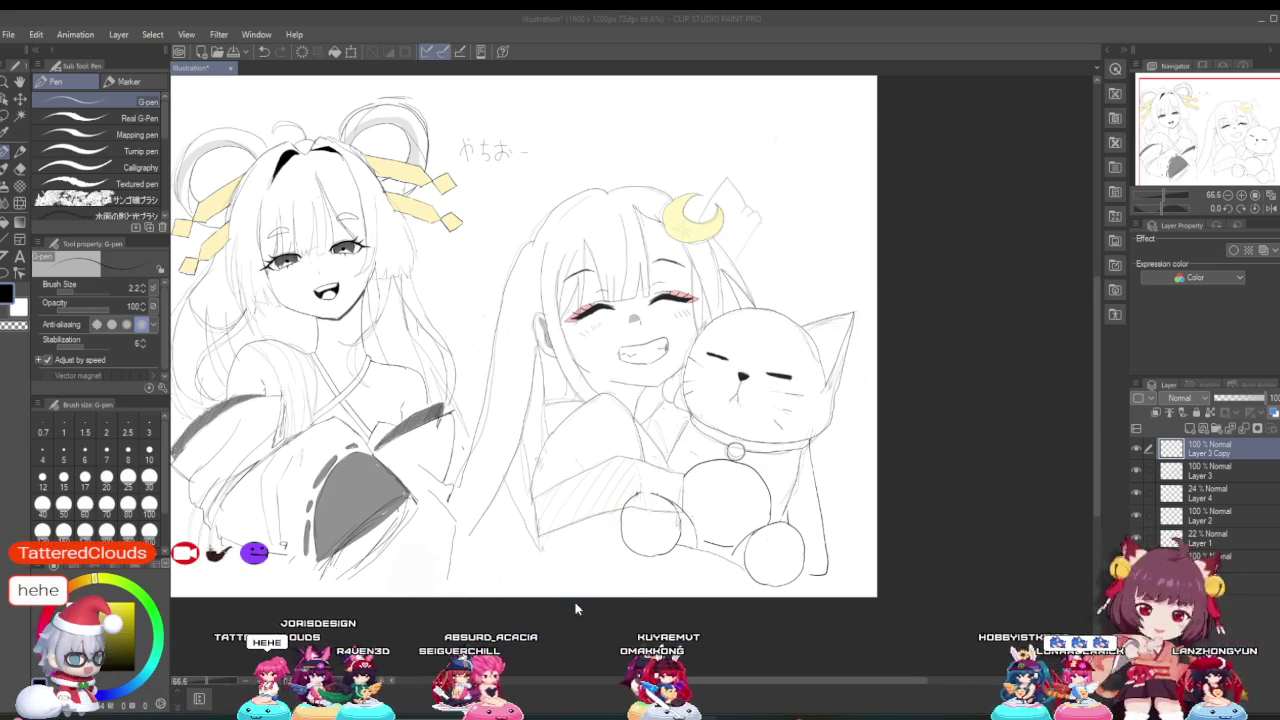
# Step: Erase the stray lines where the cat's paws overlap the girl's sleeve with the Hard Eraser
pyautogui.scroll(1, 548, 497)
pyautogui.scroll(1, 546, 495)
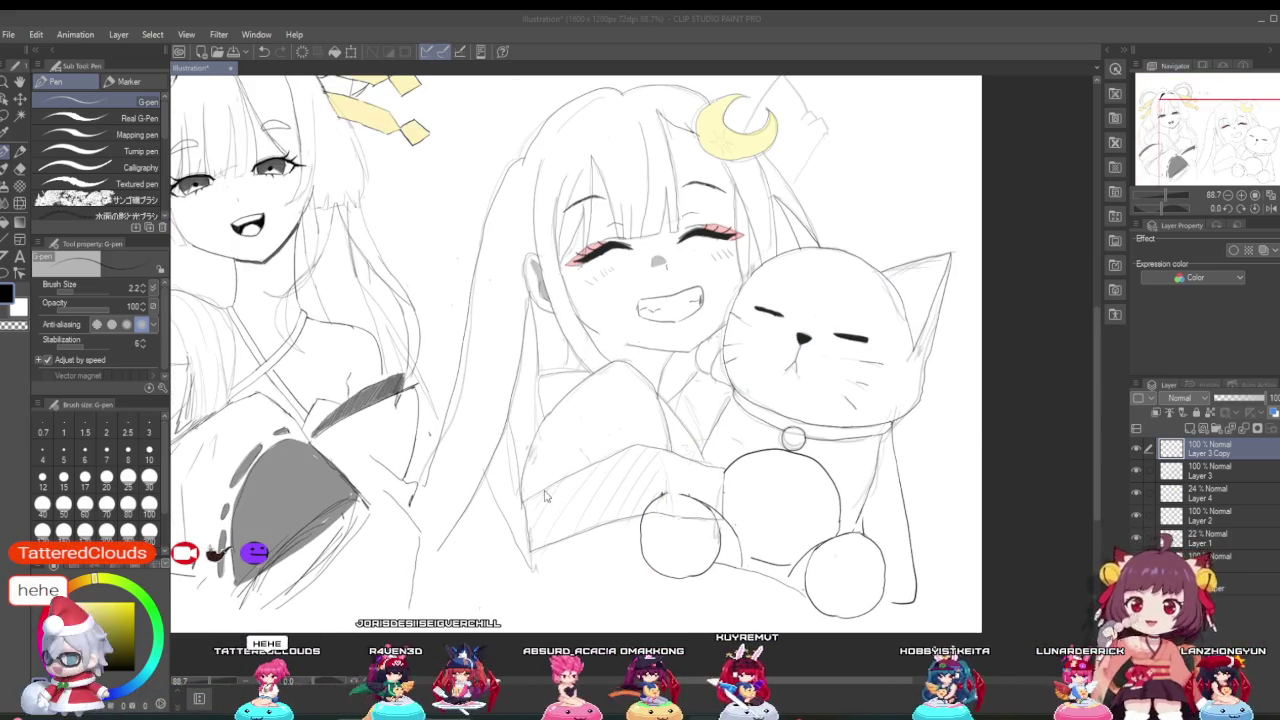
pyautogui.scroll(1, 545, 495)
pyautogui.scroll(1, 640, 430)
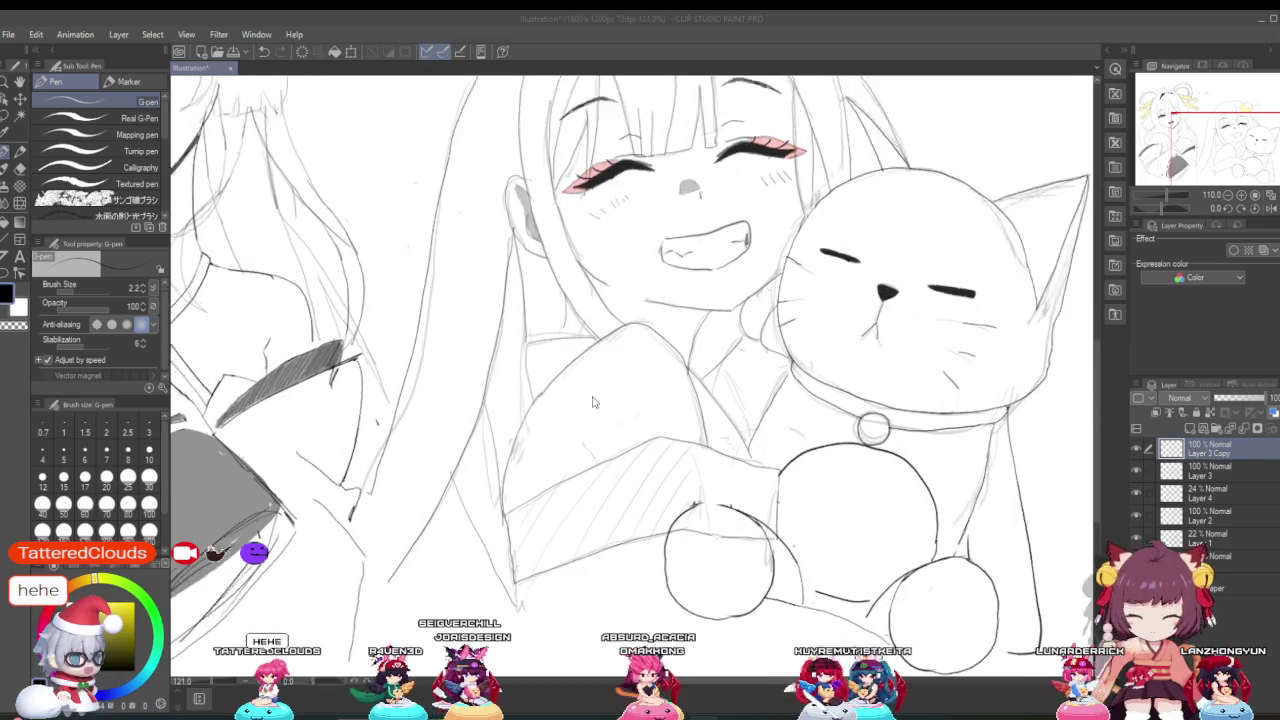
pyautogui.scroll(-1, 680, 370)
pyautogui.scroll(1, 698, 343)
pyautogui.scroll(-3, 698, 343)
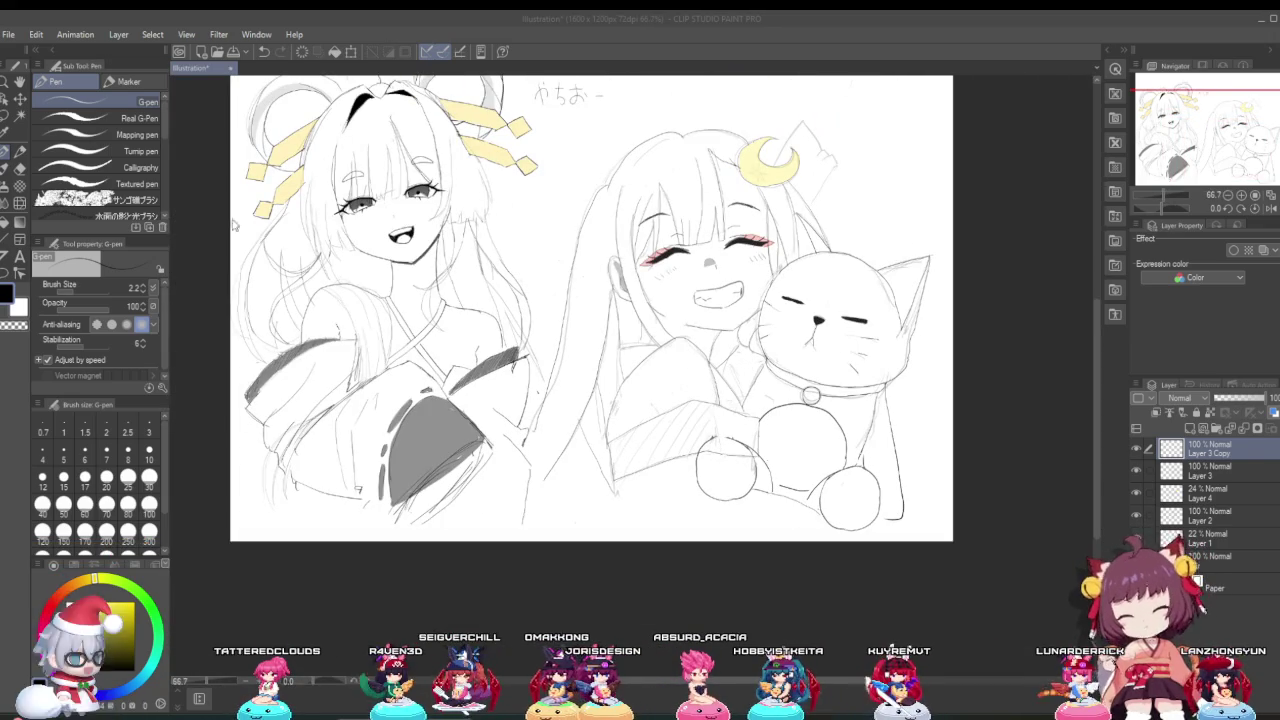
pyautogui.click(22, 171)
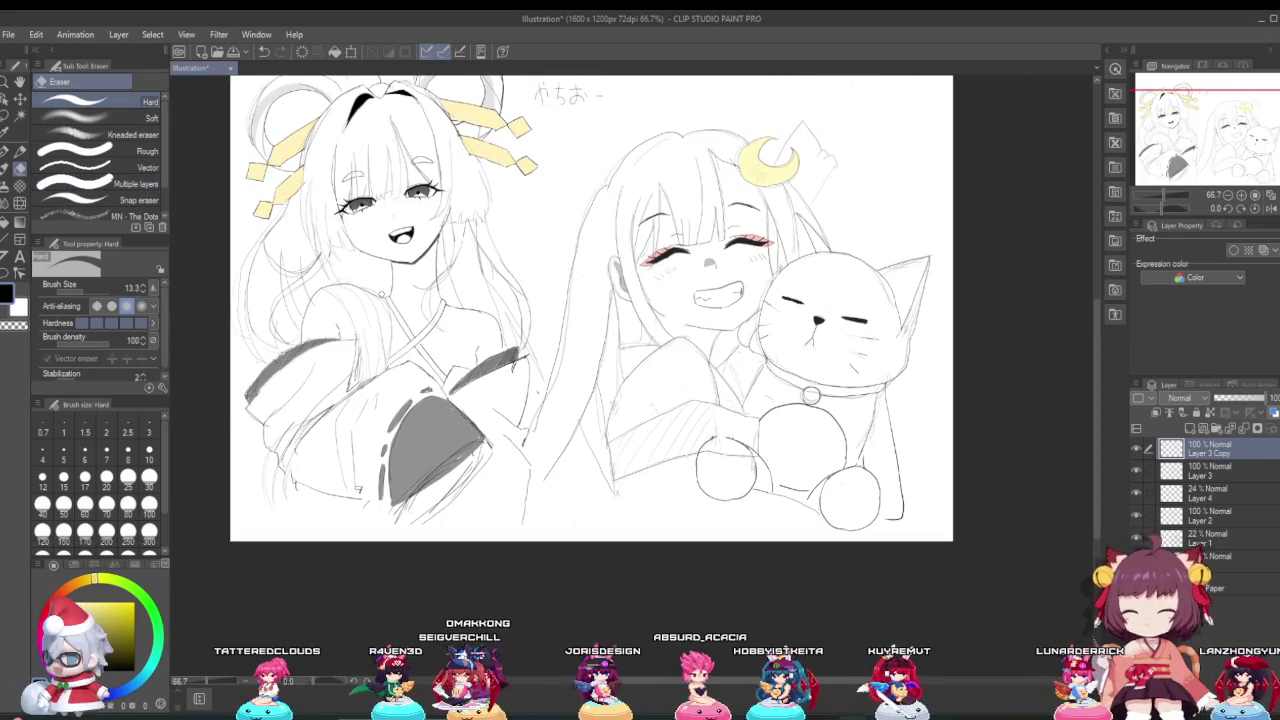
pyautogui.scroll(2, 816, 418)
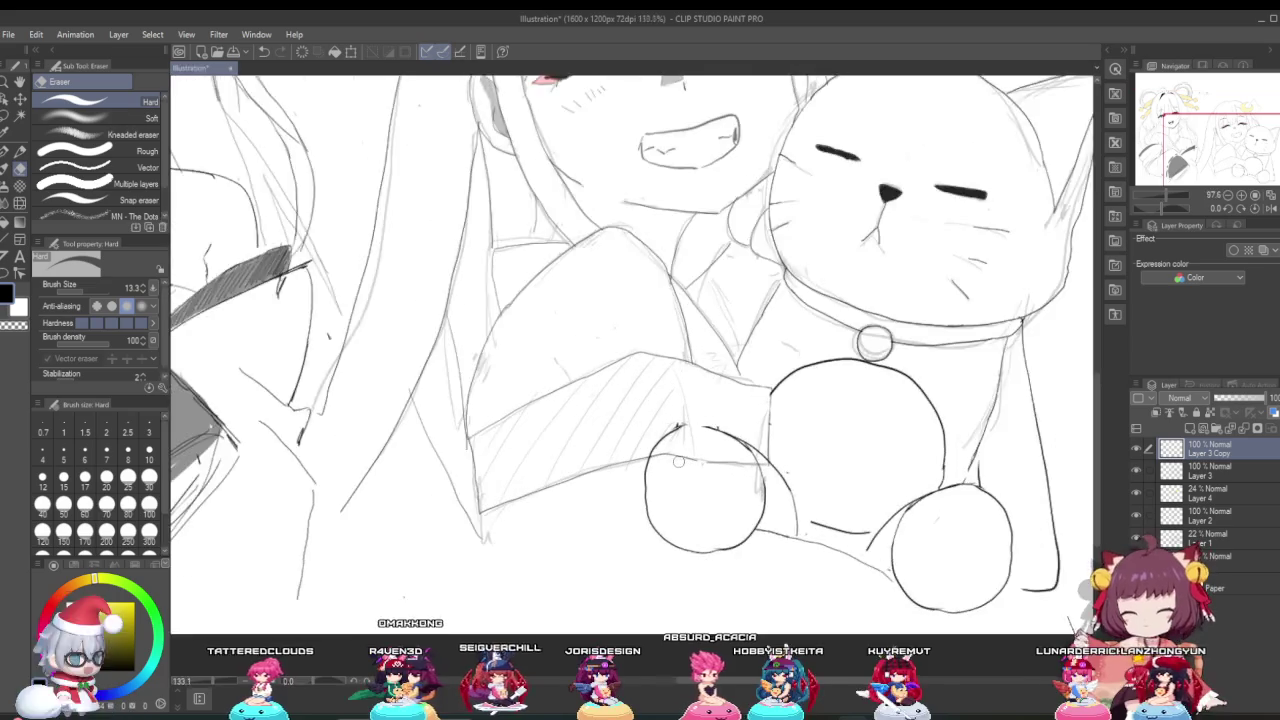
pyautogui.scroll(2, 705, 451)
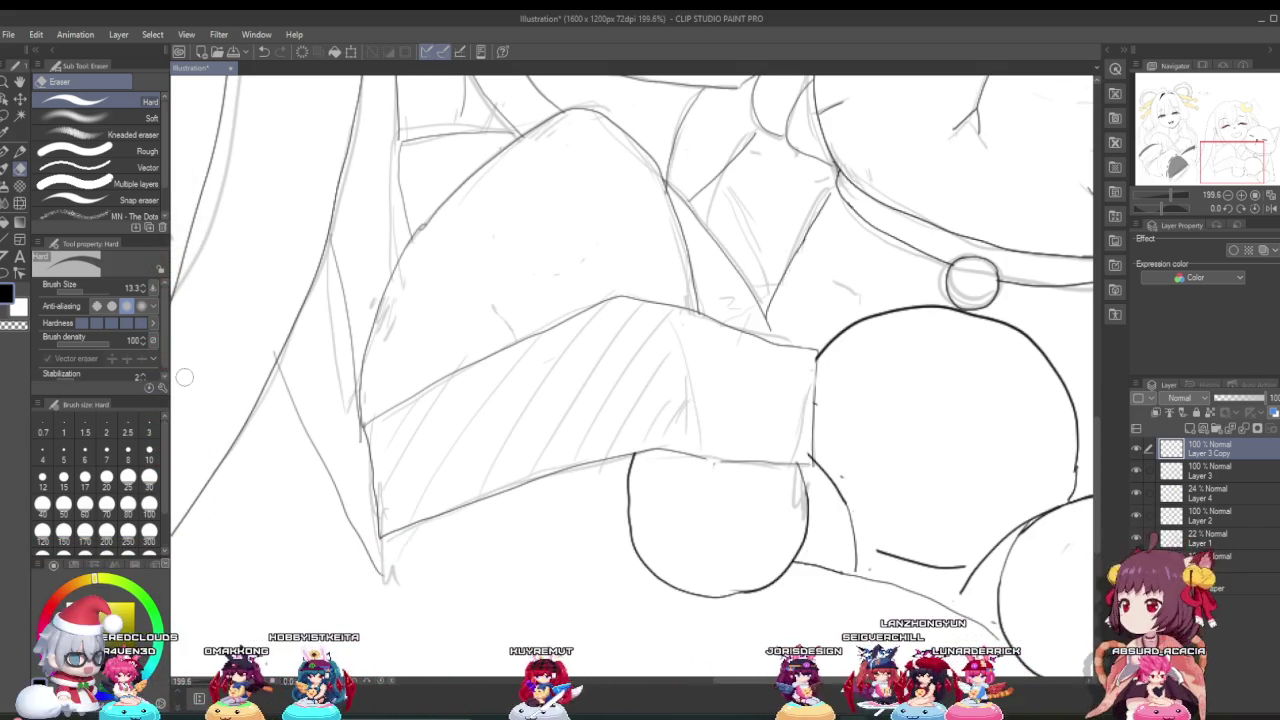
pyautogui.scroll(-2, 624, 456)
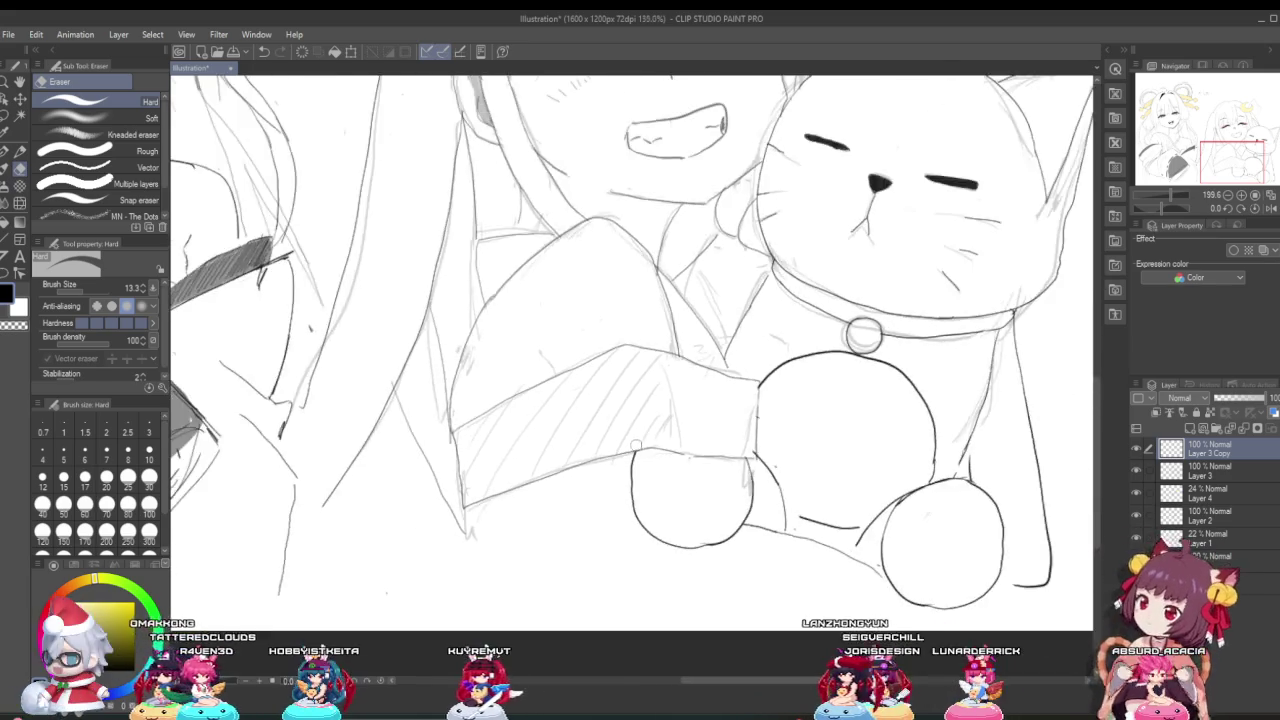
pyautogui.scroll(-2, 624, 456)
pyautogui.scroll(-2, 630, 448)
pyautogui.scroll(1, 636, 441)
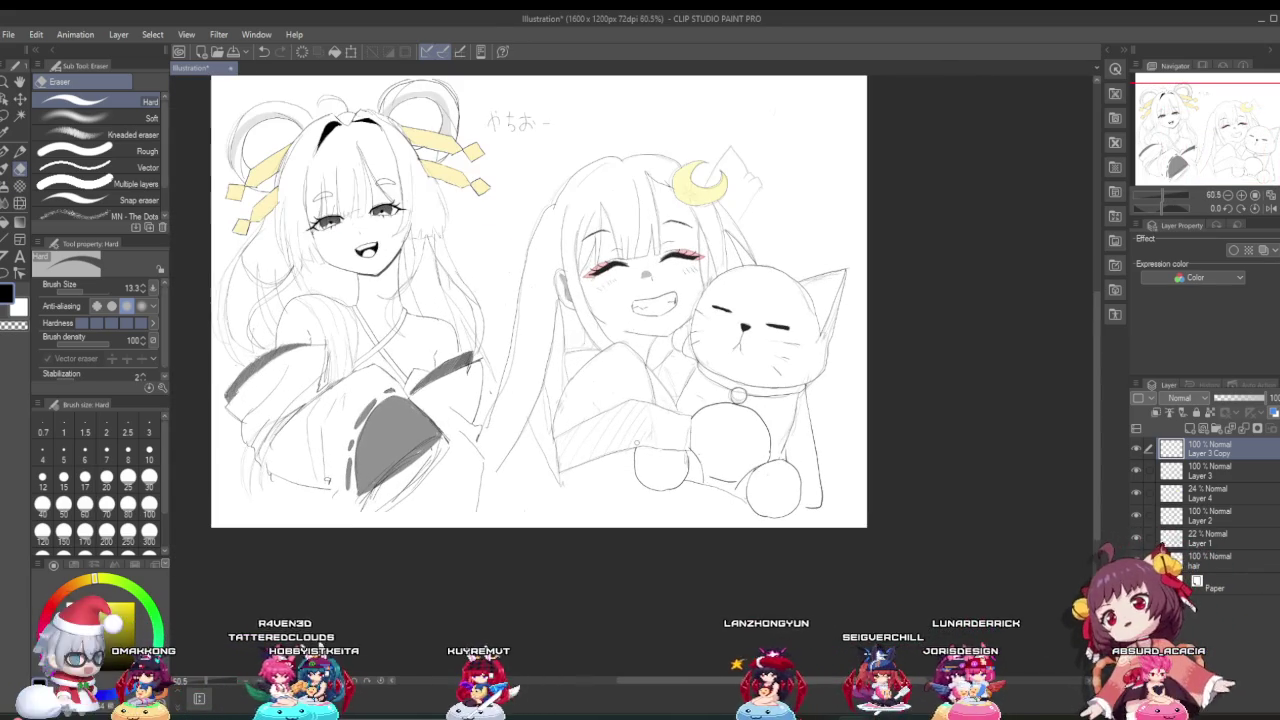
pyautogui.scroll(1, 725, 425)
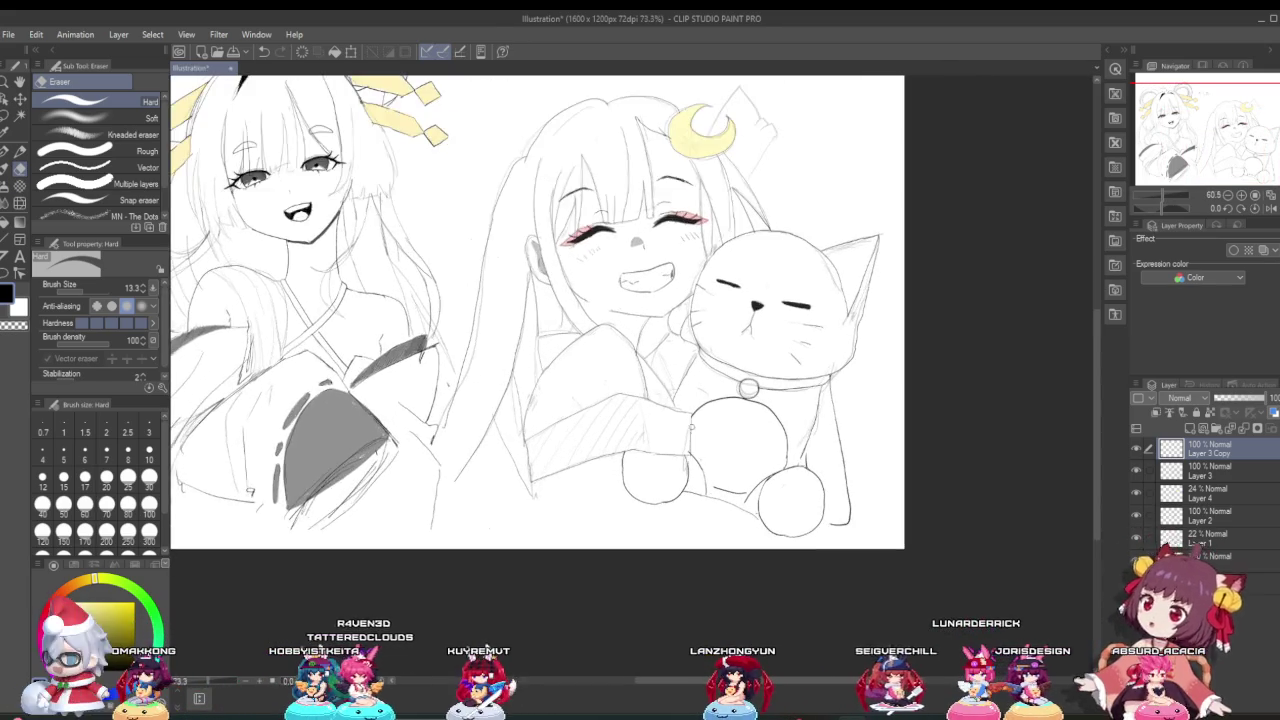
pyautogui.scroll(1, 727, 422)
pyautogui.scroll(2, 730, 418)
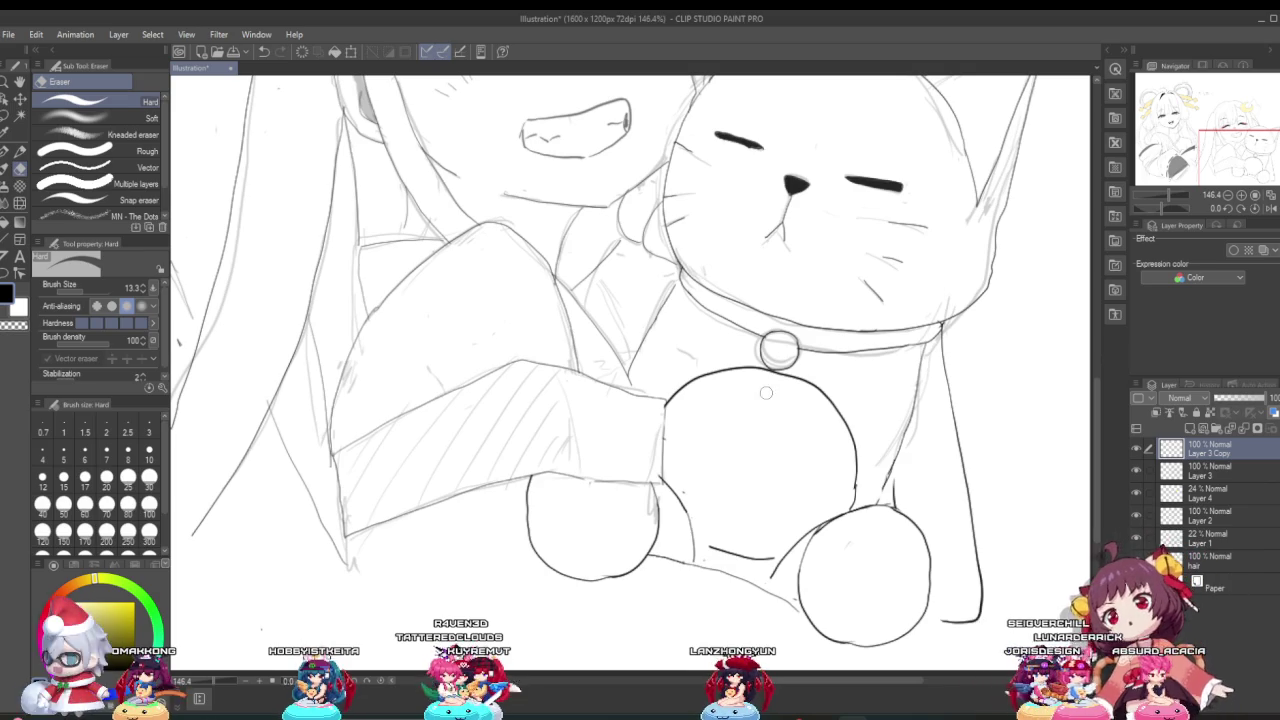
pyautogui.scroll(-1, 764, 360)
pyautogui.scroll(-1, 763, 356)
pyautogui.scroll(-1, 762, 354)
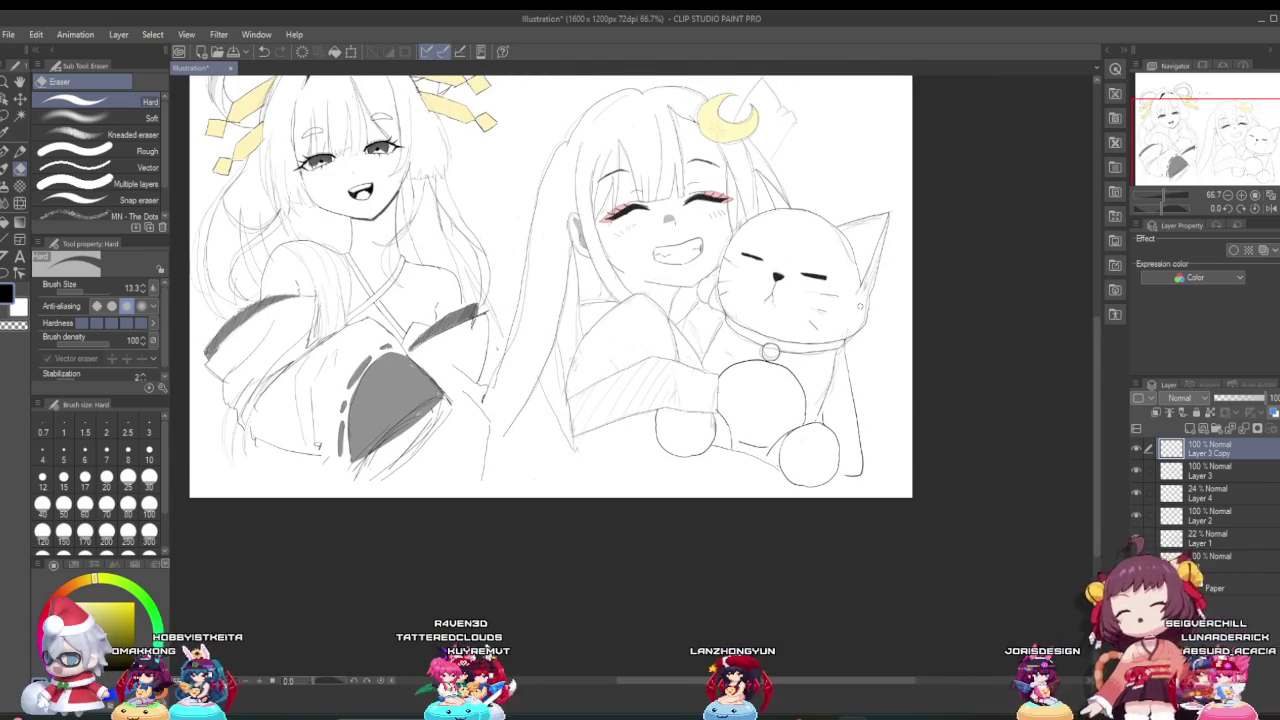
pyautogui.scroll(-1, 652, 300)
pyautogui.scroll(2, 652, 300)
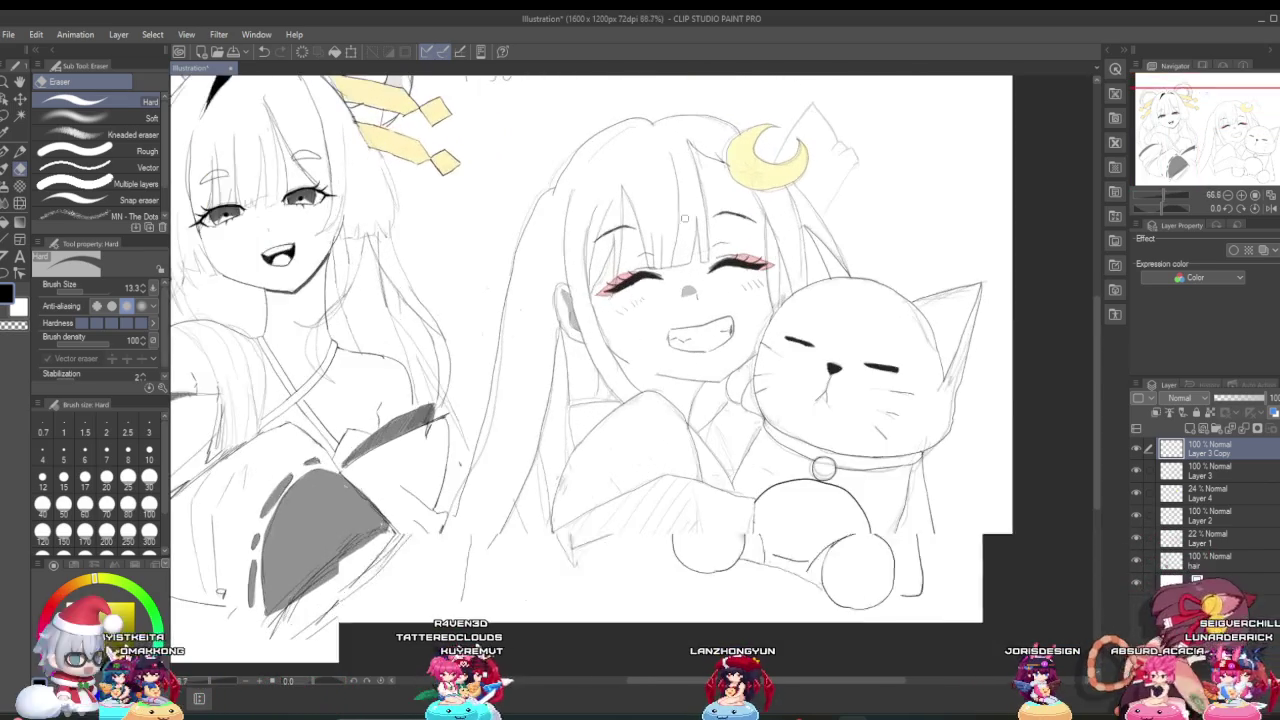
pyautogui.scroll(1, 652, 300)
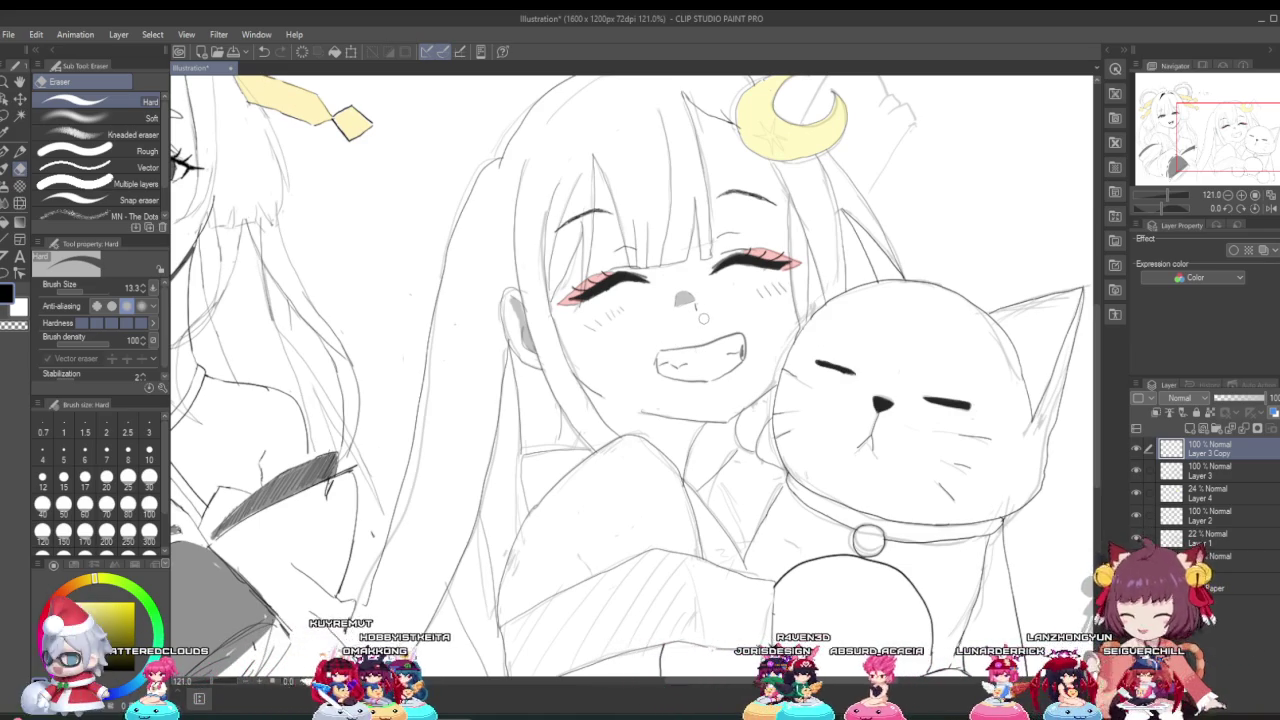
pyautogui.scroll(-2, 693, 319)
pyautogui.scroll(-1, 710, 330)
pyautogui.scroll(2, 716, 335)
pyautogui.scroll(-1, 714, 310)
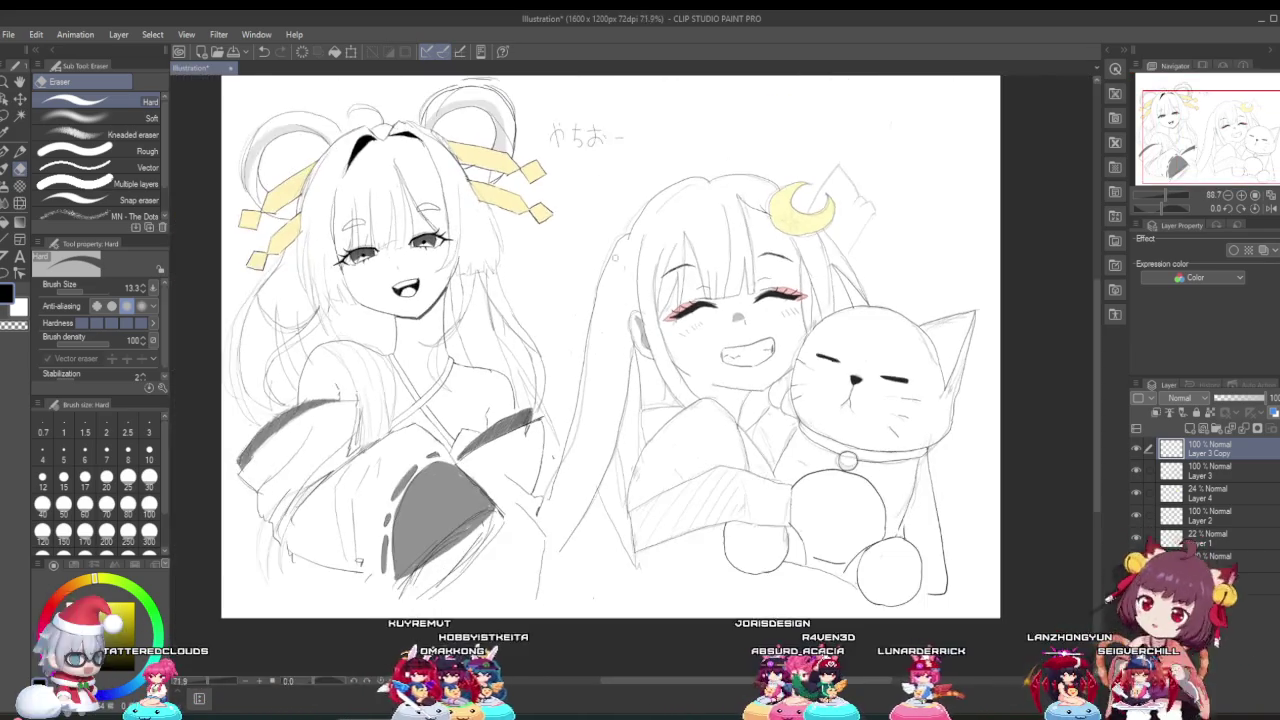
pyautogui.scroll(1, 712, 285)
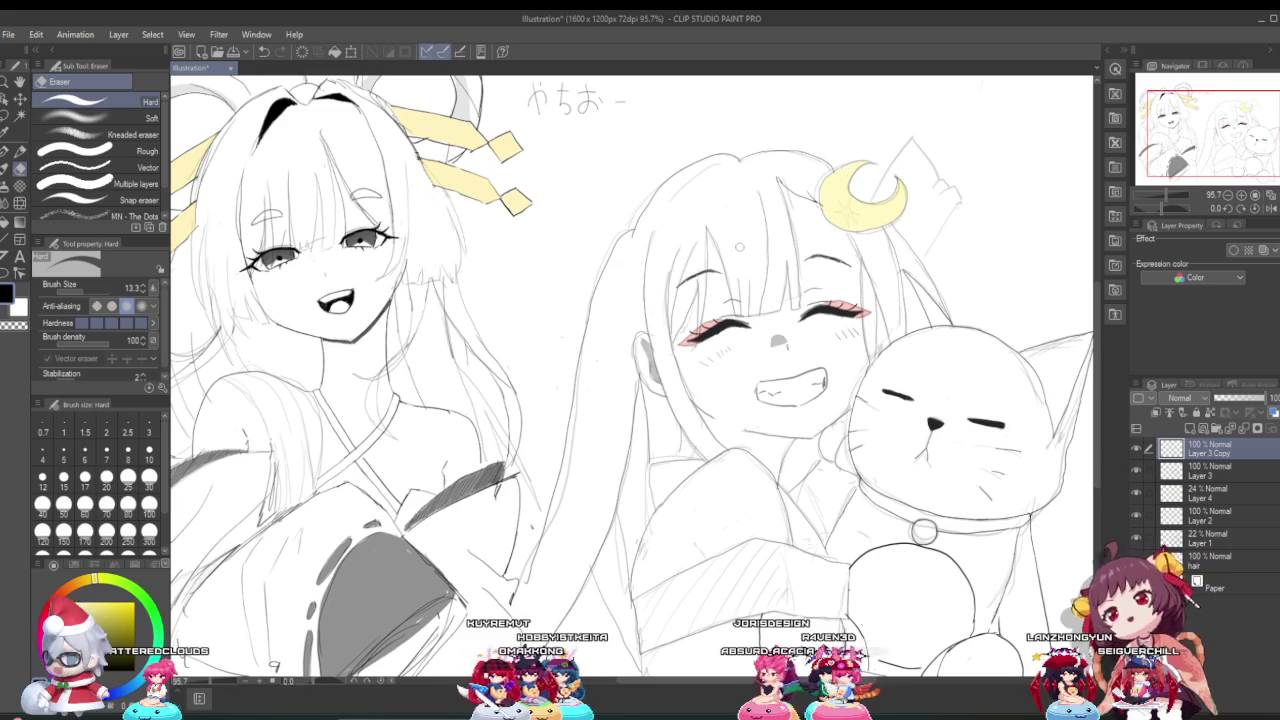
pyautogui.press('p')
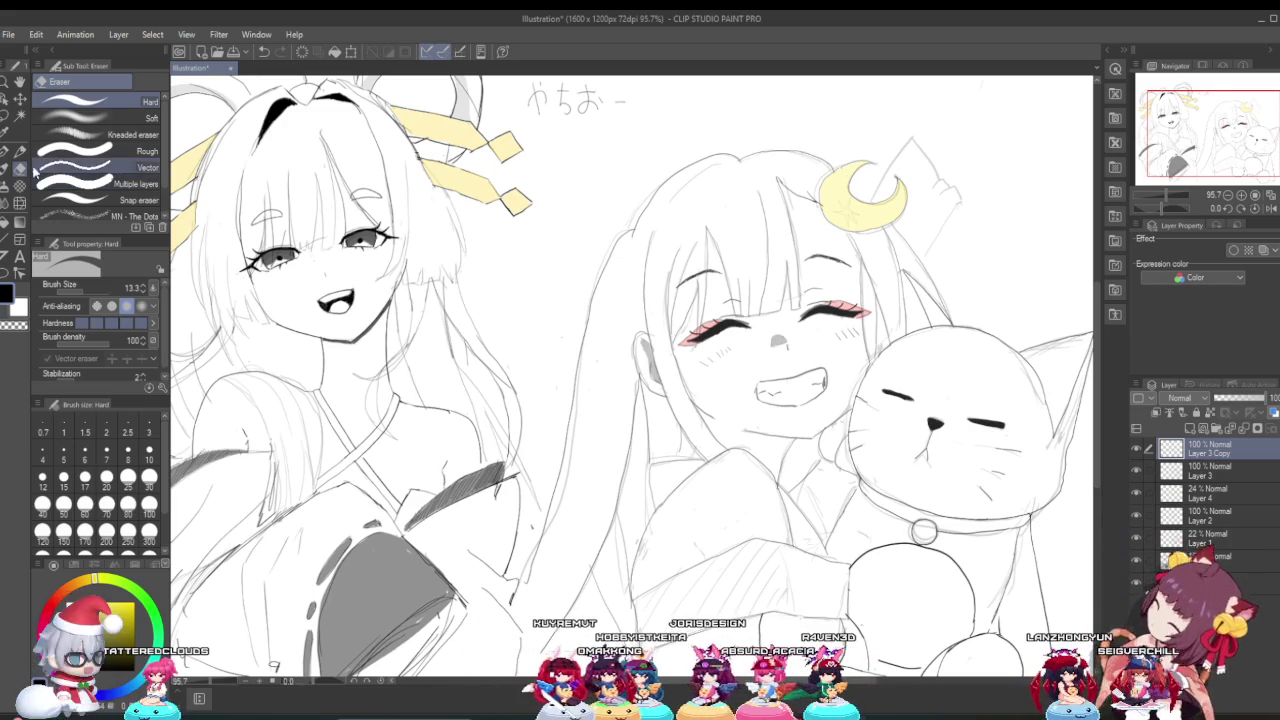
# Step: At pen size 1.2, ink the lower part of the star on the moon hair ornament
pyautogui.moveTo(73, 290); pyautogui.dragTo(70, 288)
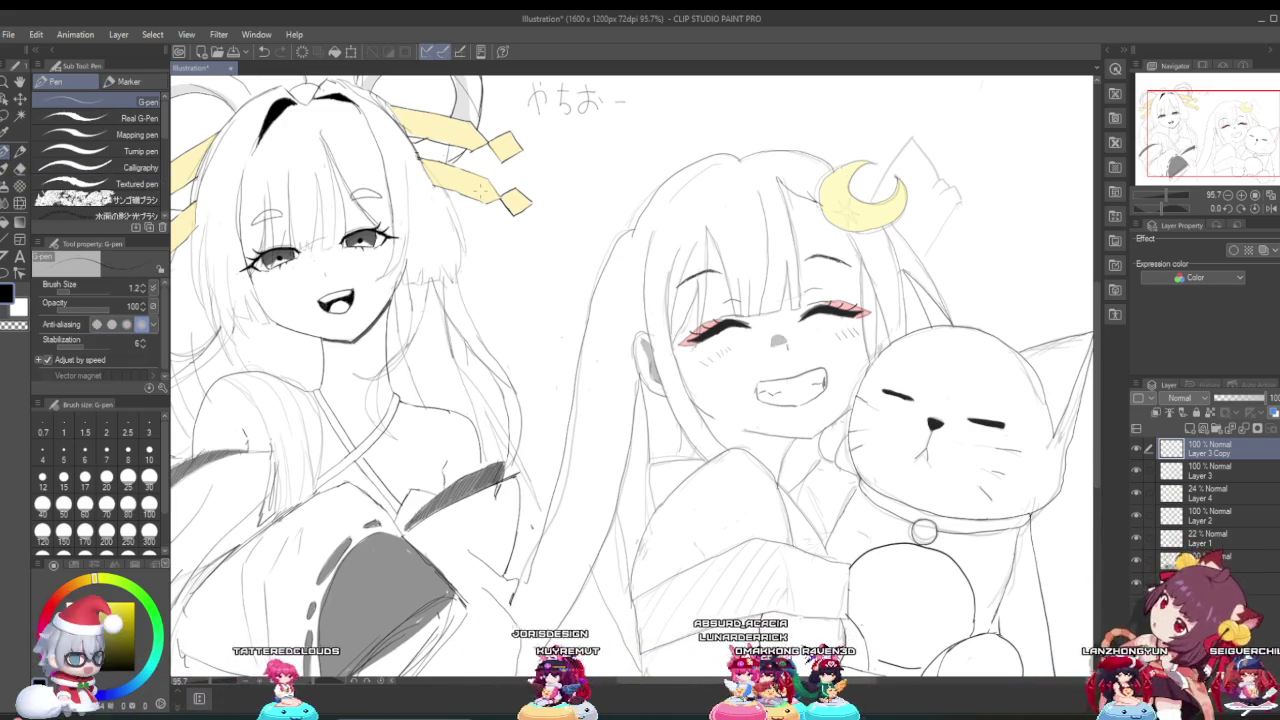
pyautogui.scroll(2, 900, 208)
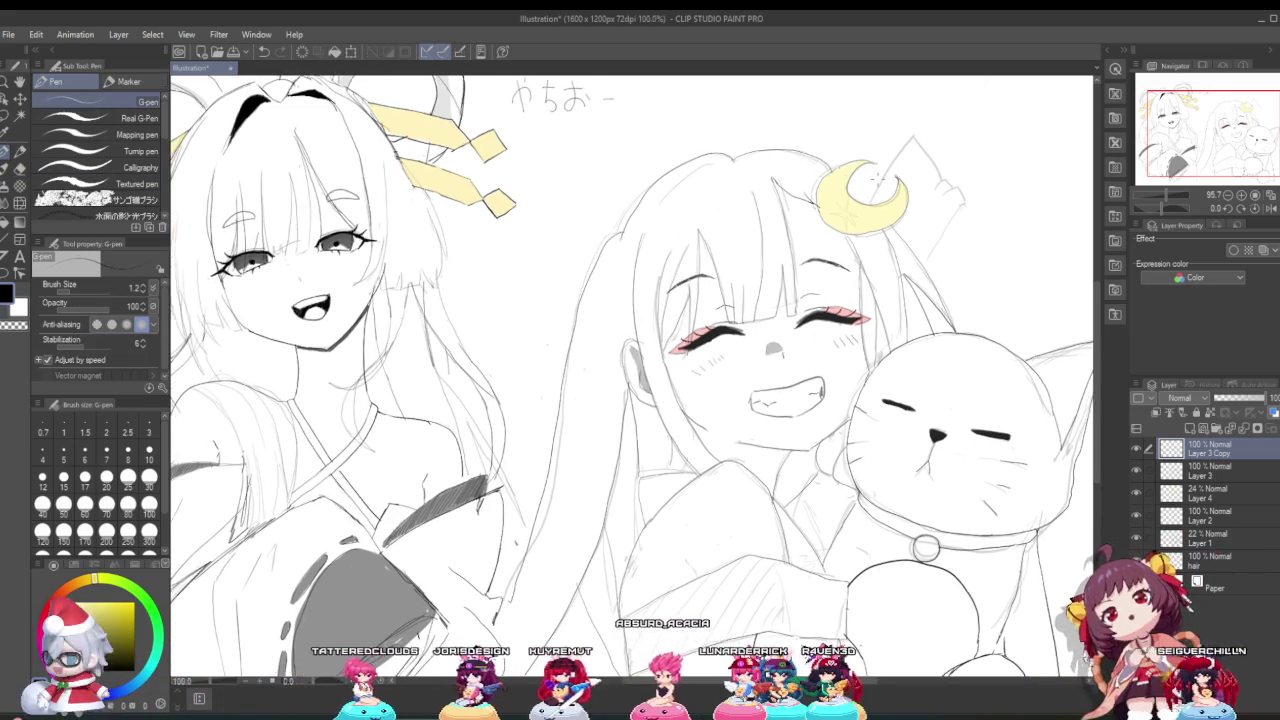
pyautogui.scroll(2, 900, 208)
pyautogui.scroll(2, 900, 208)
pyautogui.scroll(2, 900, 208)
pyautogui.scroll(1, 900, 208)
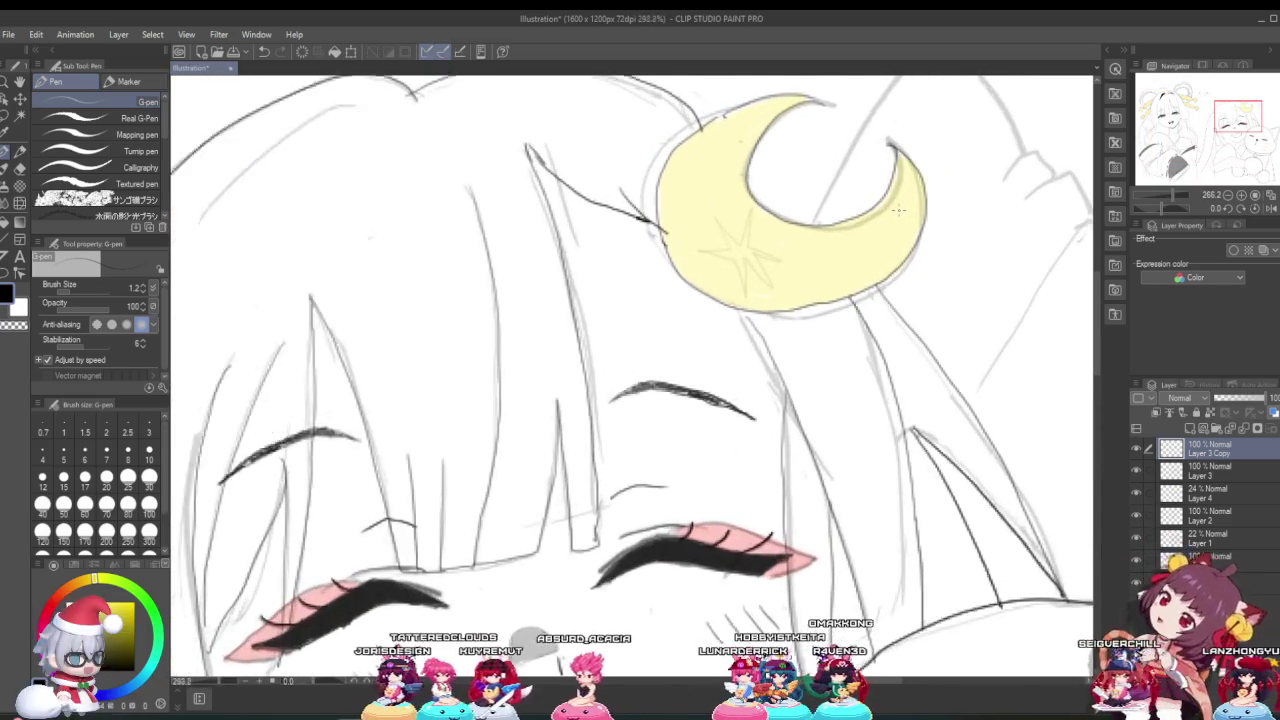
pyautogui.scroll(1, 900, 208)
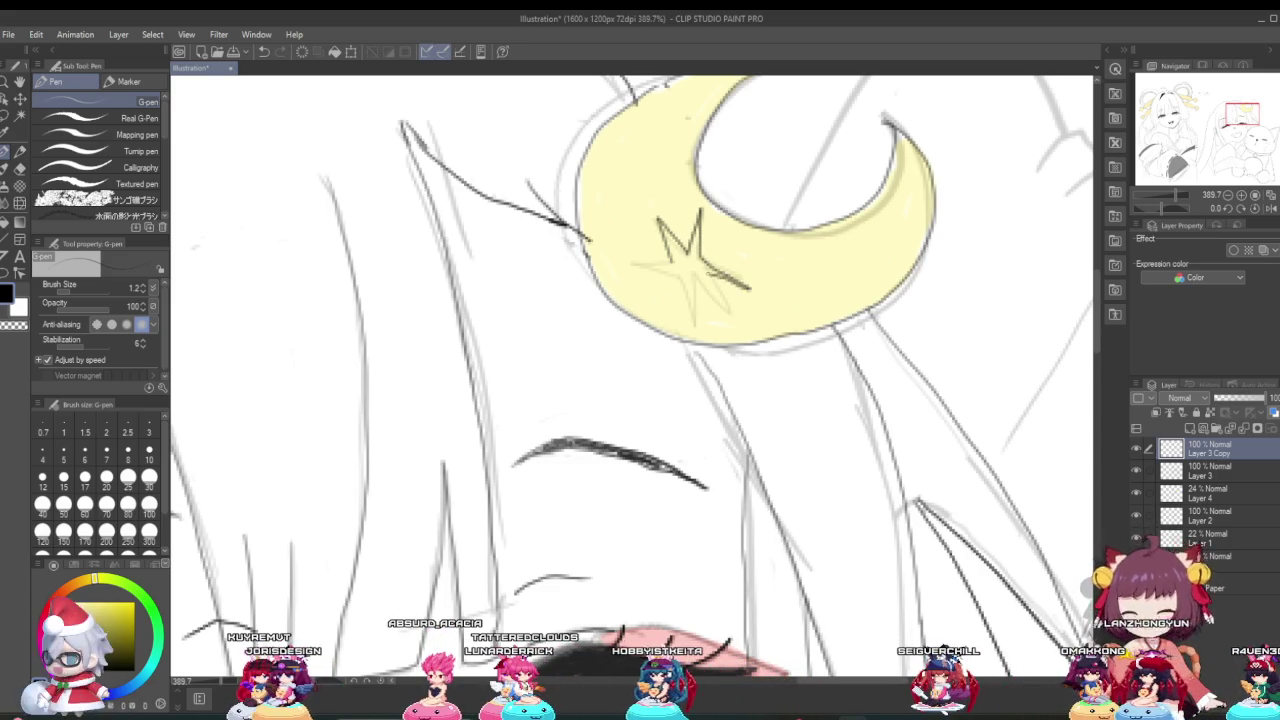
pyautogui.moveTo(703, 280); pyautogui.dragTo(727, 315)
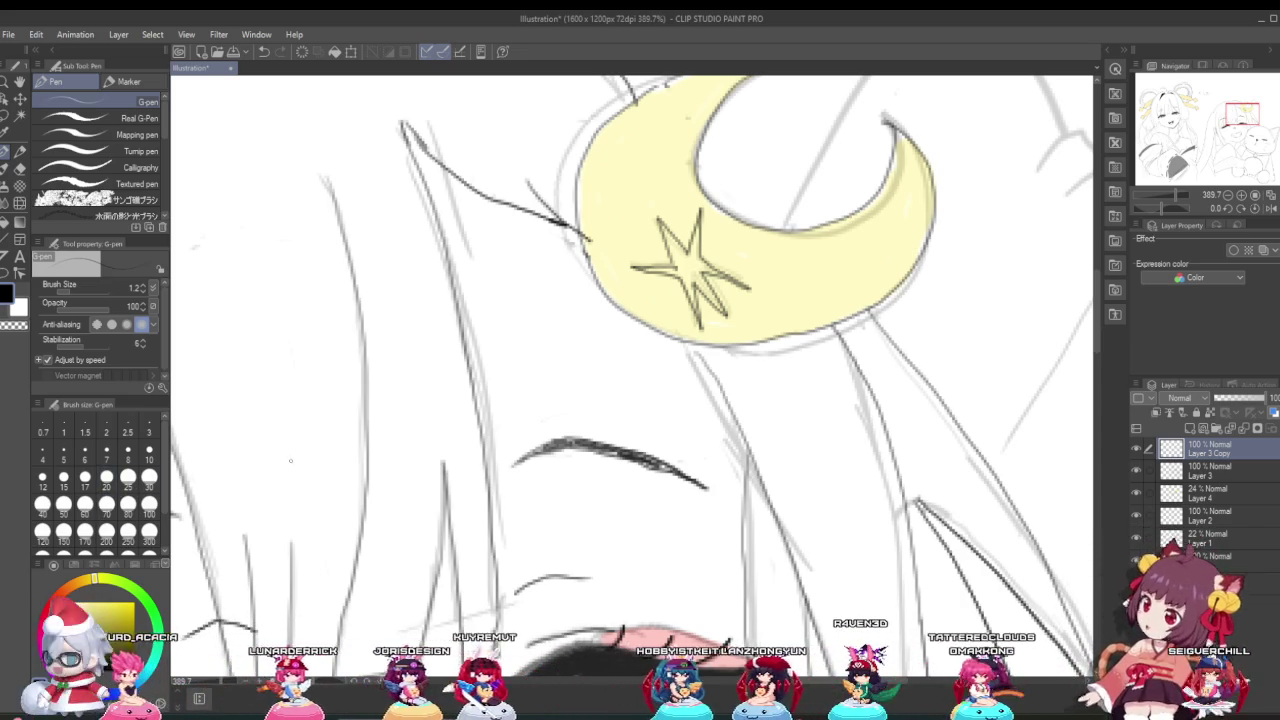
pyautogui.scroll(-3, 610, 378)
pyautogui.scroll(-3, 610, 378)
pyautogui.scroll(-3, 610, 378)
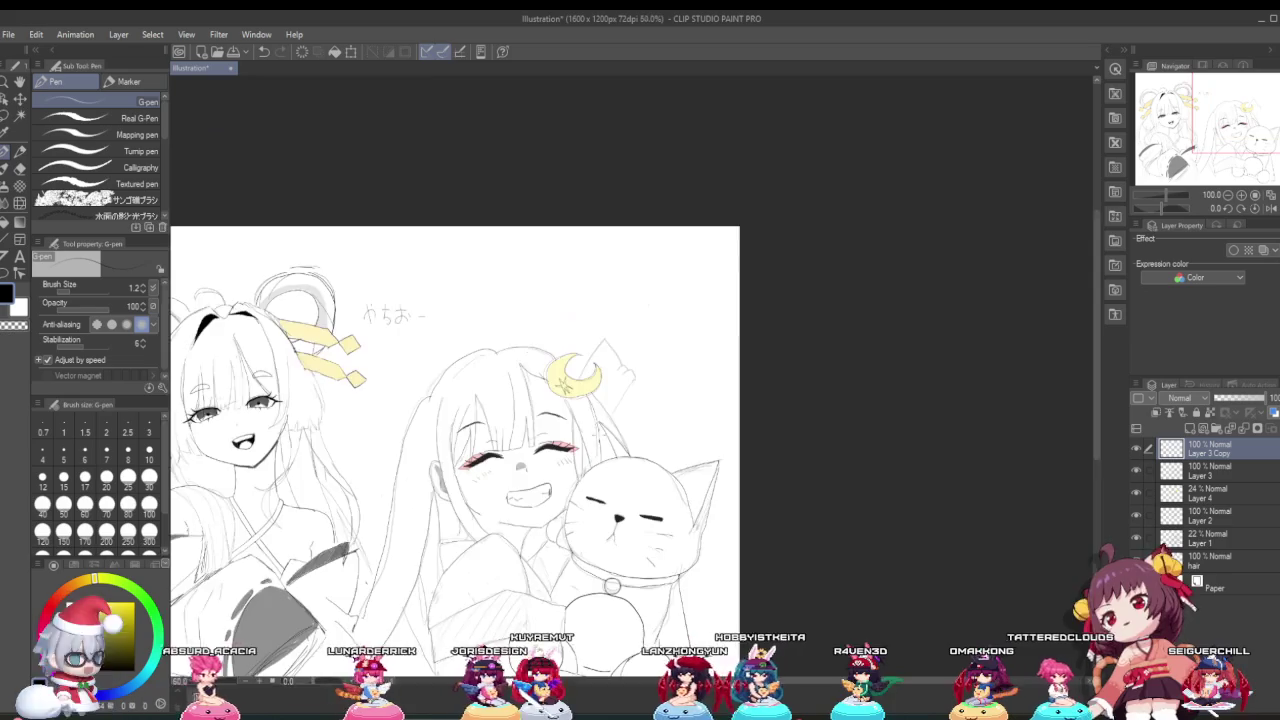
# Step: Redraw the second girl's grinning mouth with a bolder, fuller G-pen stroke
pyautogui.scroll(-1, 610, 378)
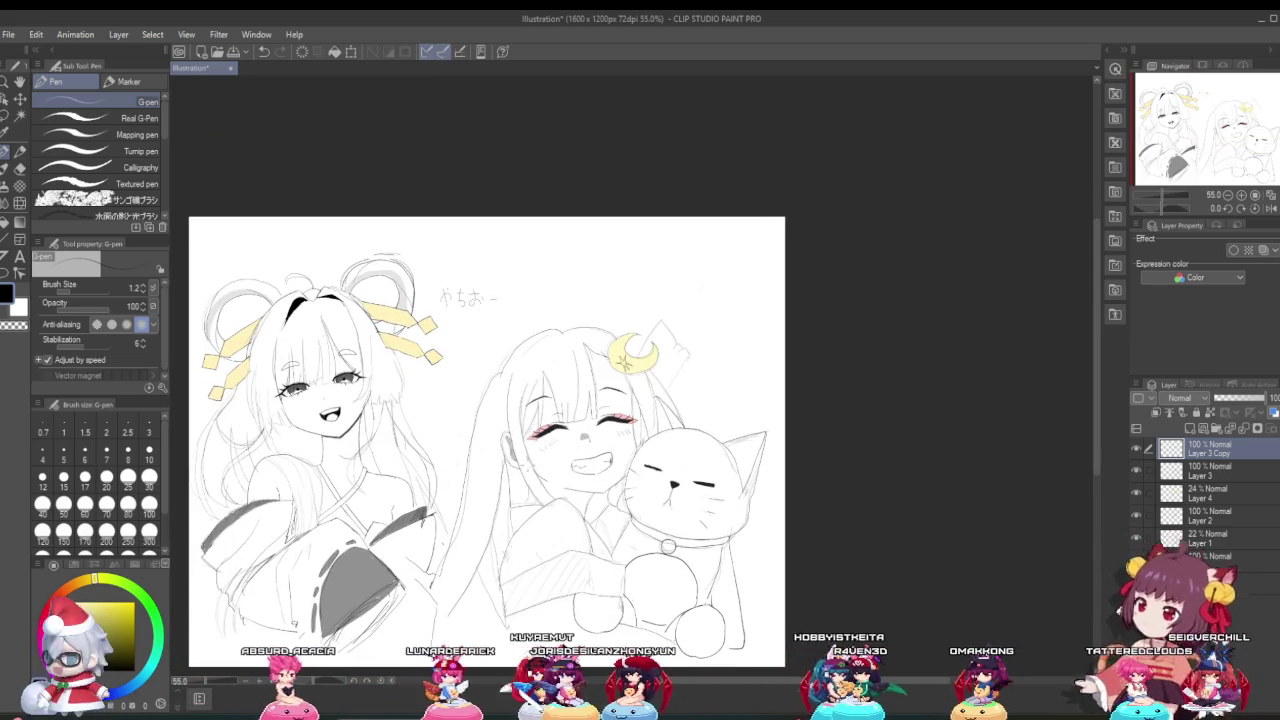
pyautogui.scroll(1, 530, 400)
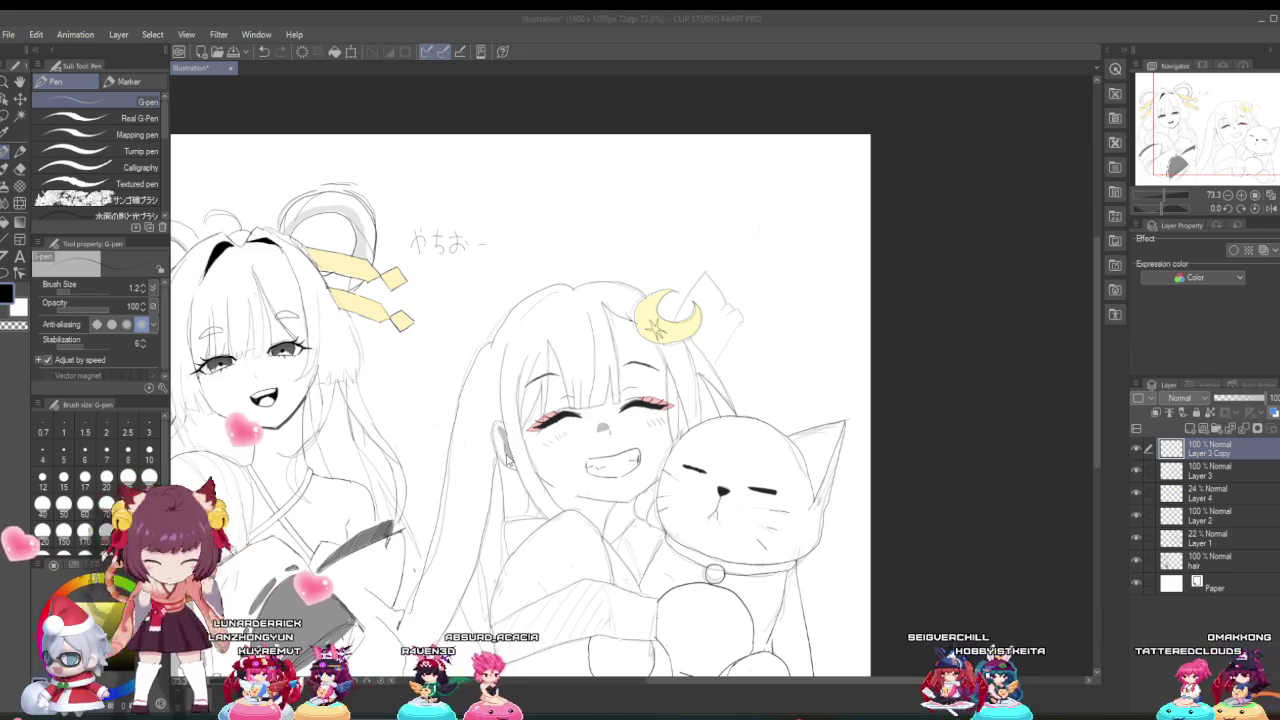
pyautogui.scroll(-2, 627, 371)
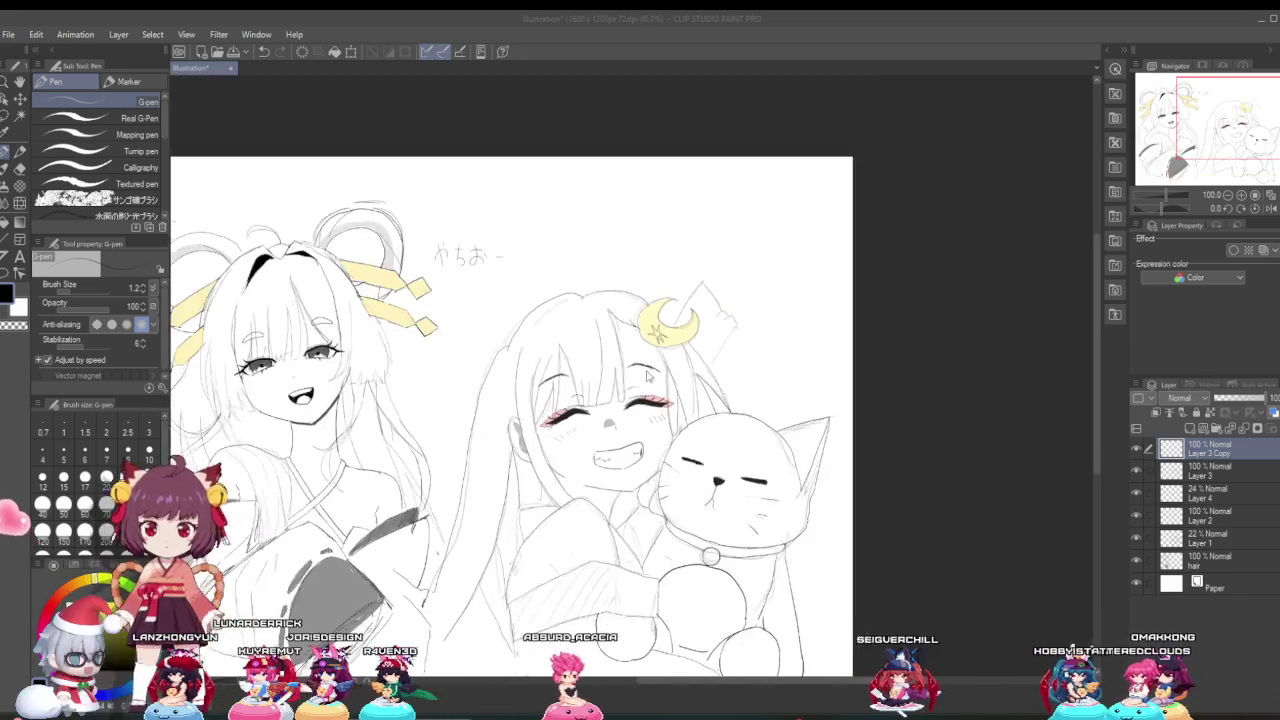
pyautogui.scroll(-3, 627, 371)
pyautogui.scroll(3, 595, 440)
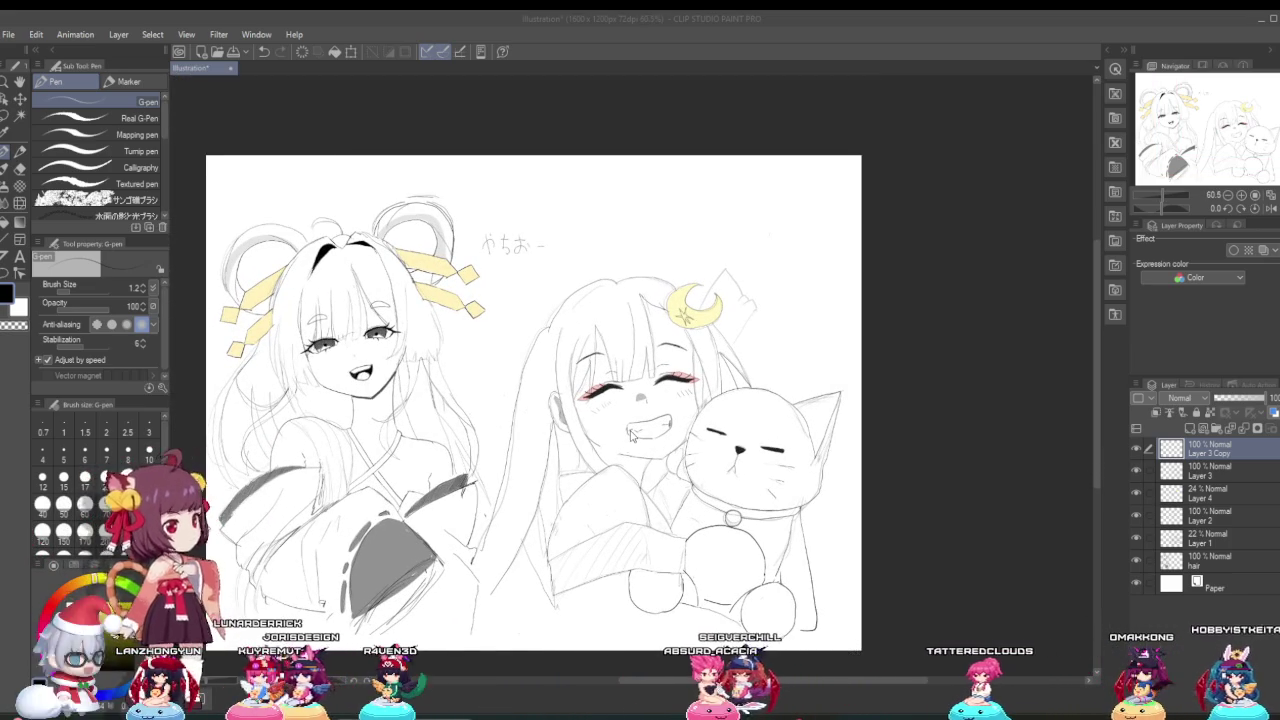
pyautogui.scroll(1, 631, 434)
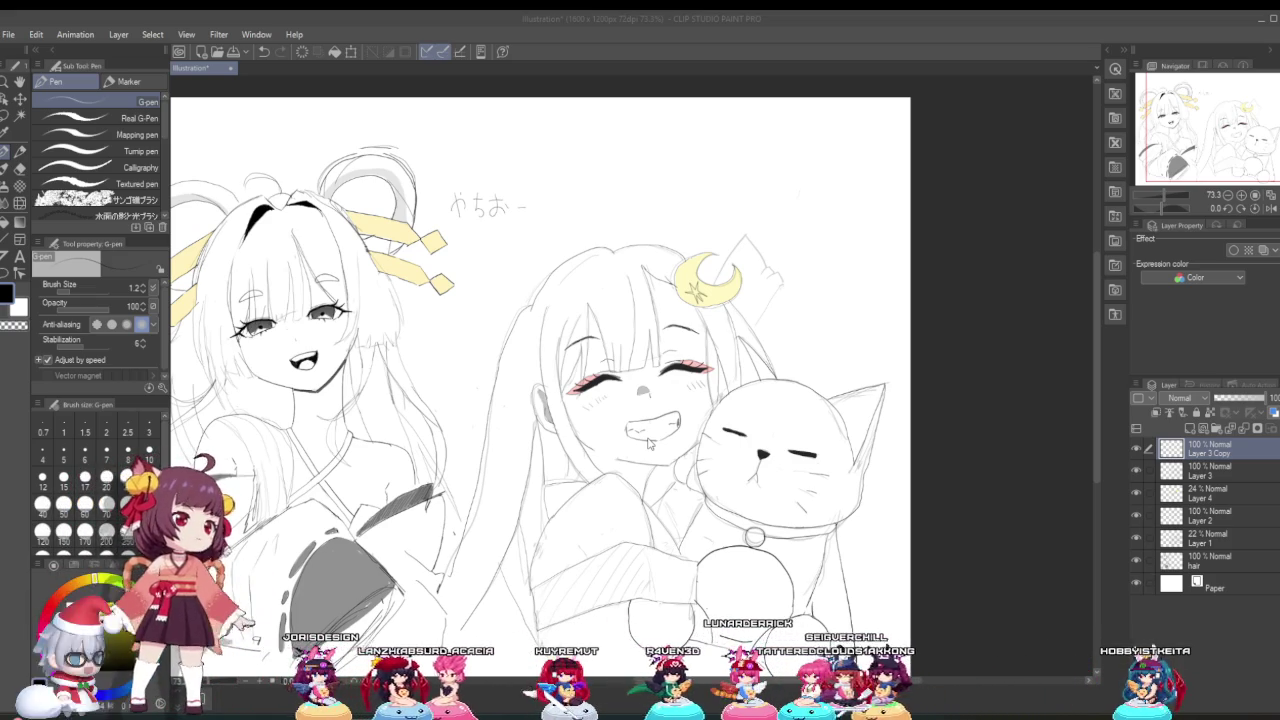
pyautogui.moveTo(648, 443); pyautogui.dragTo(680, 422)
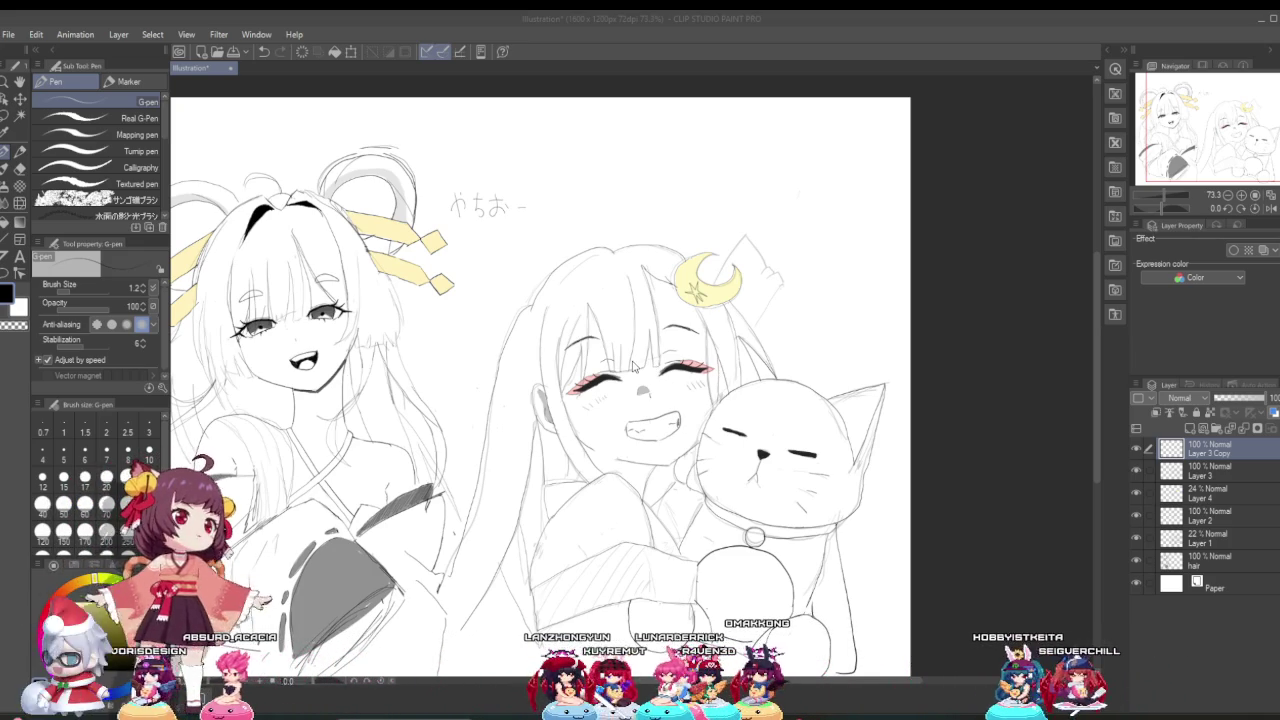
pyautogui.scroll(1, 632, 366)
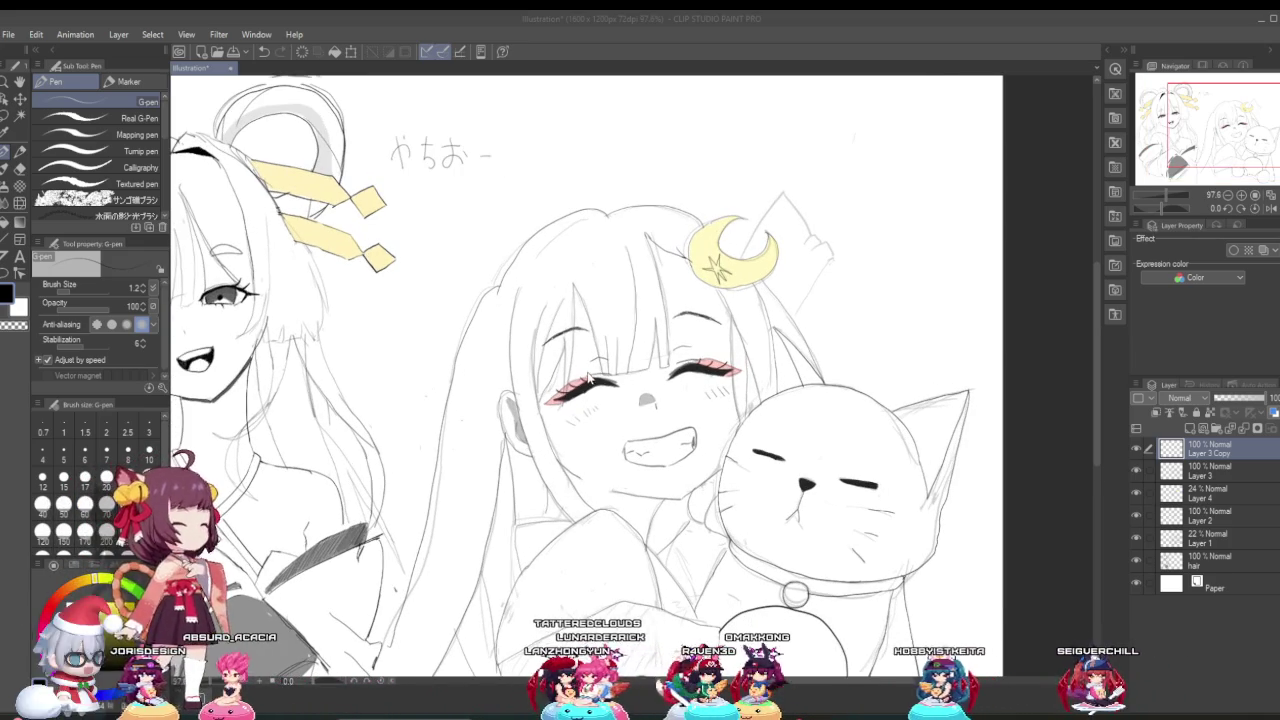
pyautogui.scroll(1, 656, 302)
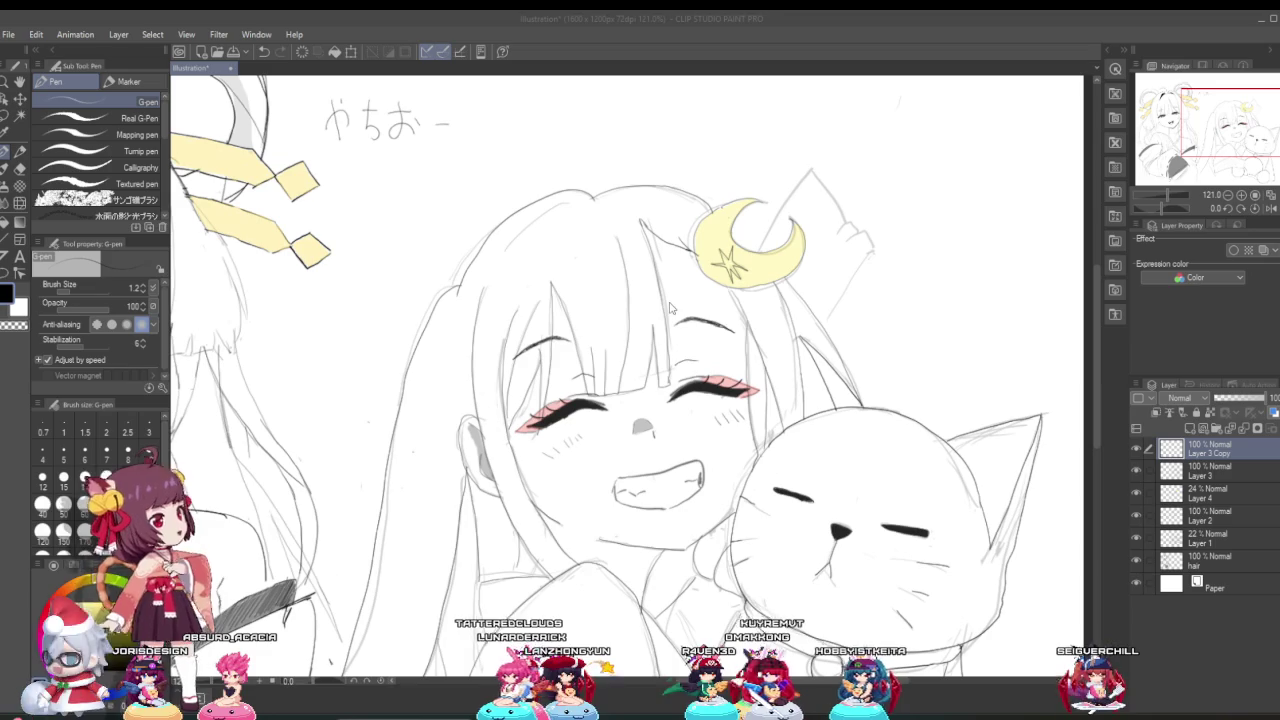
pyautogui.scroll(-2, 760, 360)
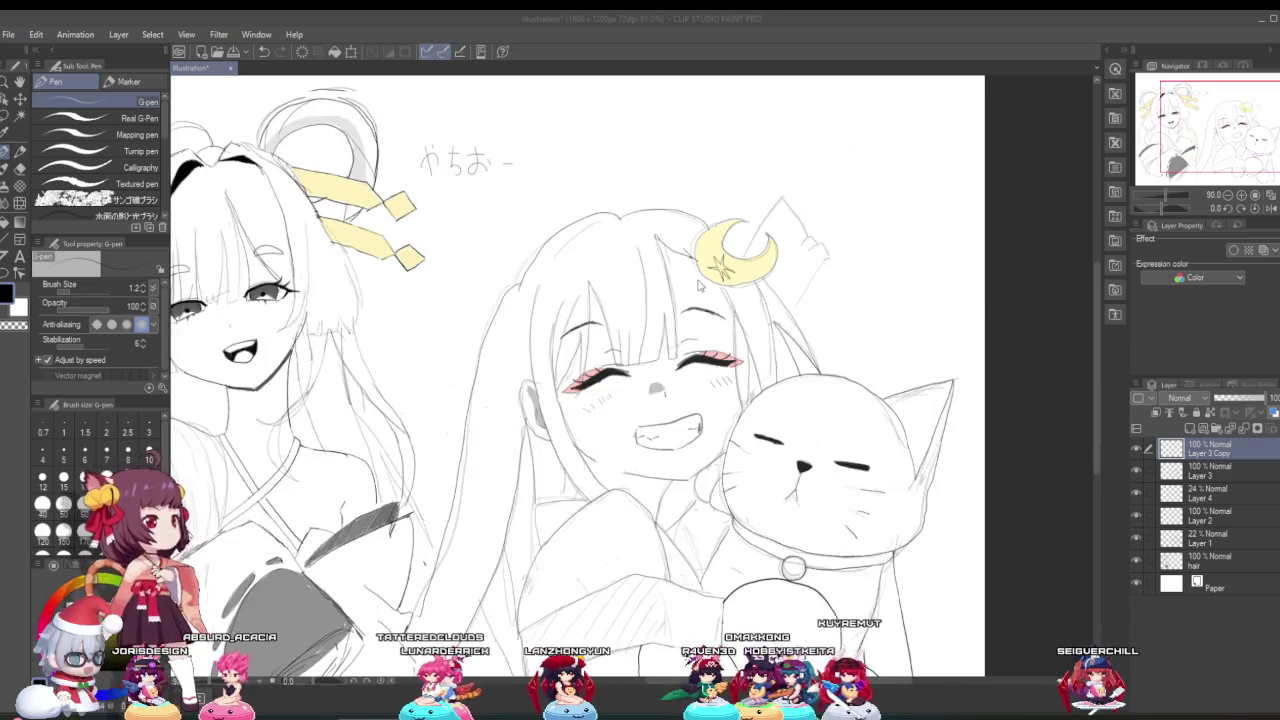
pyautogui.scroll(-1, 898, 440)
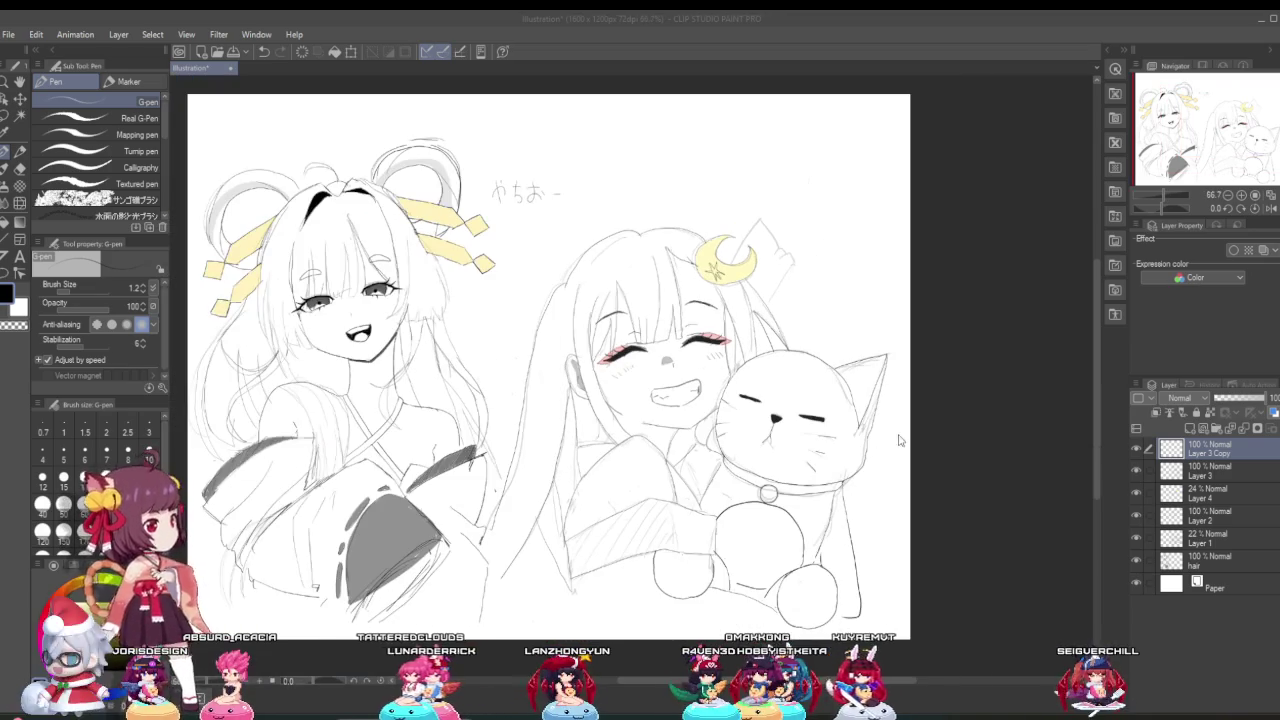
pyautogui.click(1203, 491)
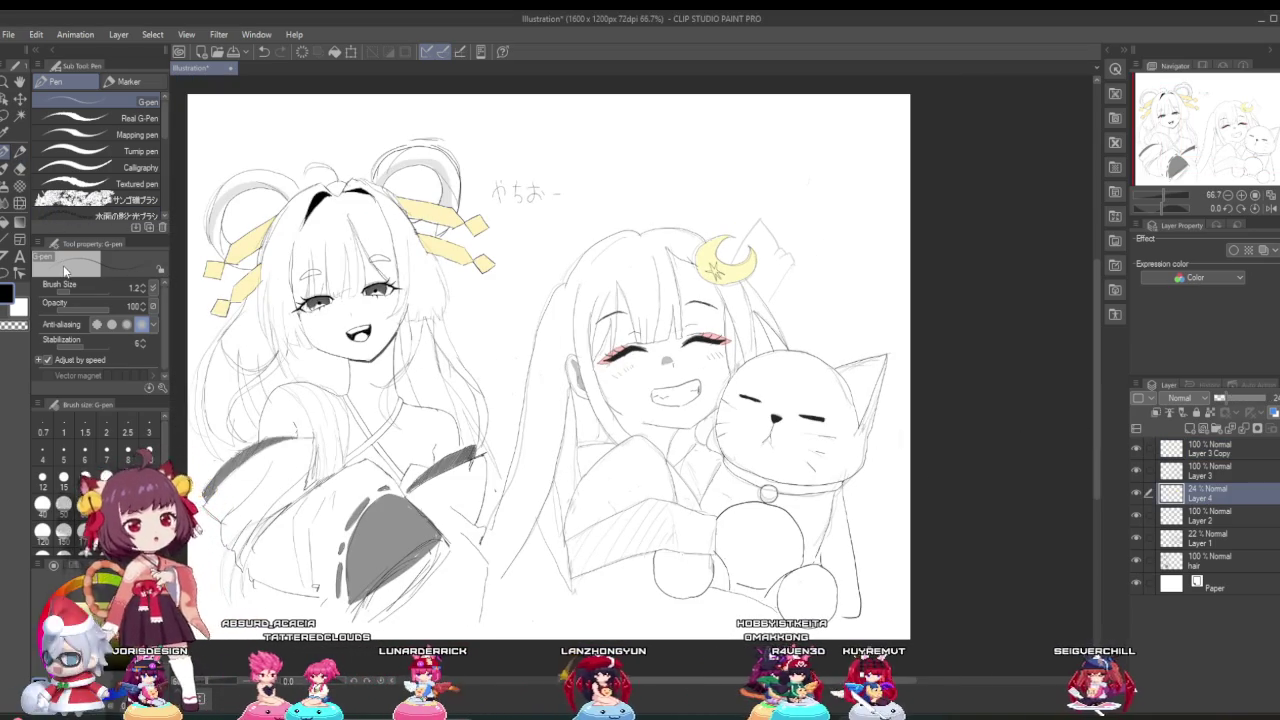
# Step: Raise the pen brush size to 4.7 for drawing on Layer 4
pyautogui.click(73, 293)
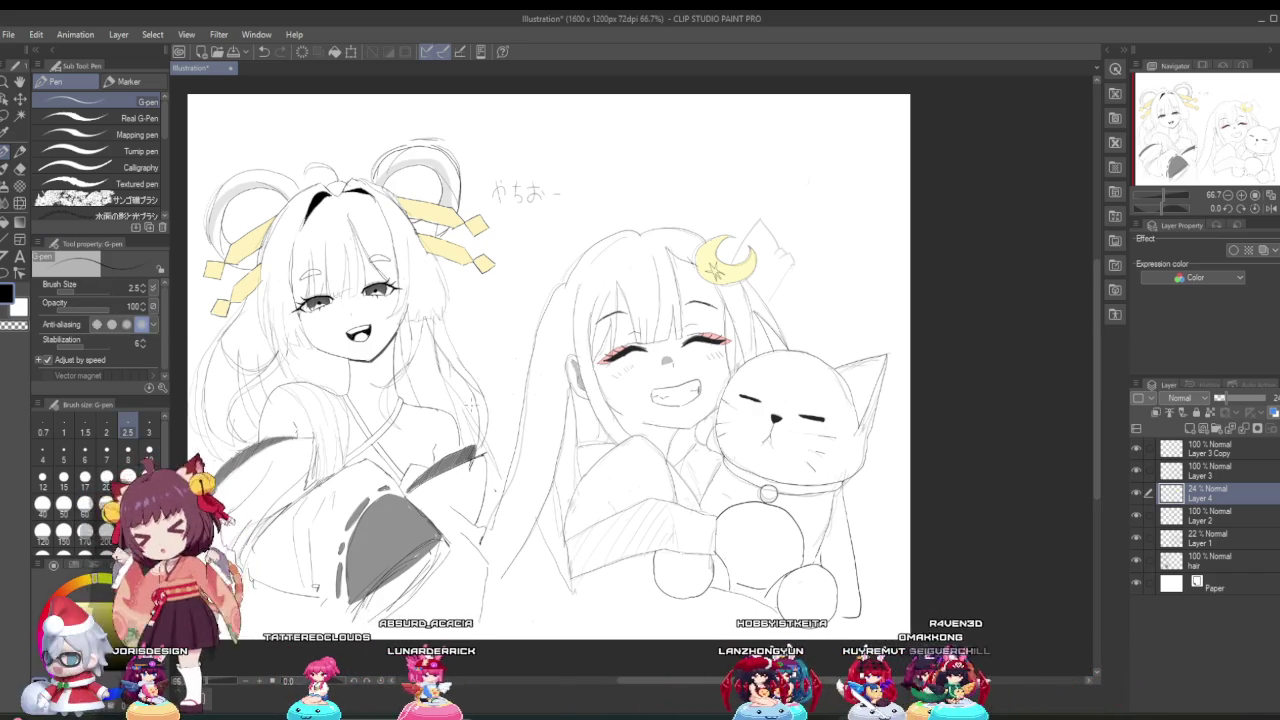
pyautogui.scroll(2, 668, 434)
pyautogui.scroll(2, 668, 434)
pyautogui.scroll(2, 668, 434)
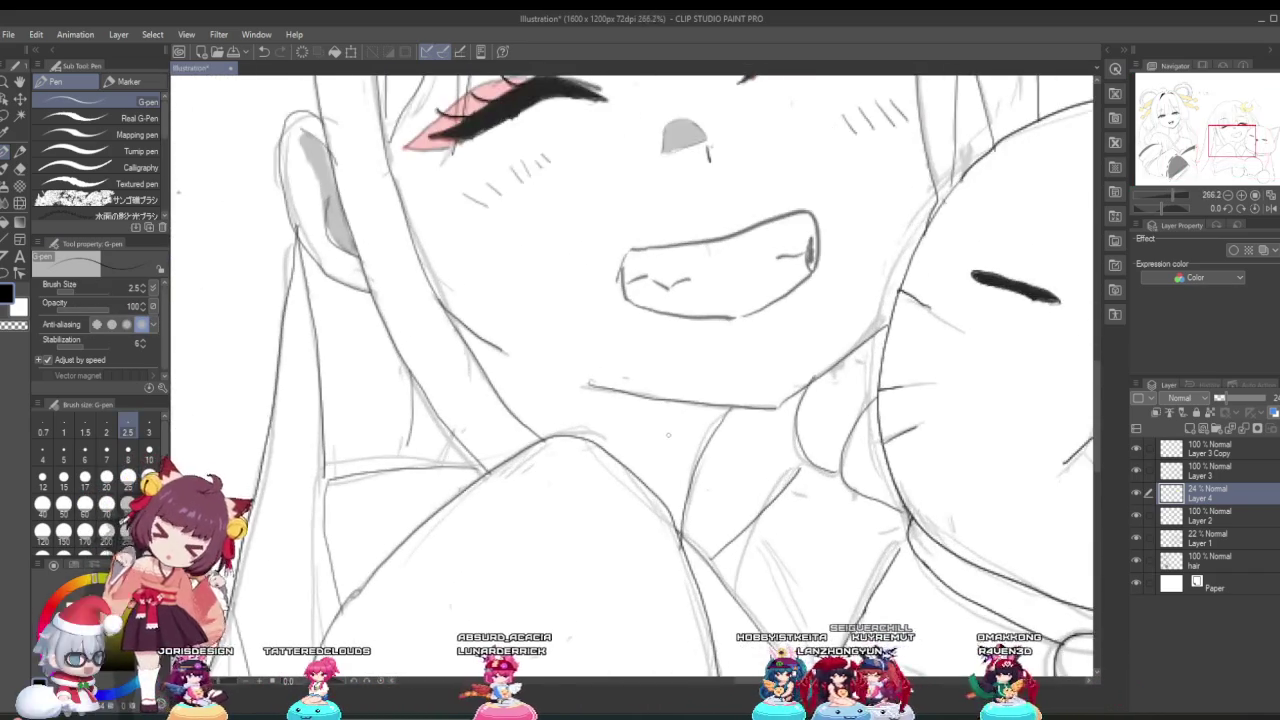
pyautogui.scroll(-3, 668, 434)
pyautogui.scroll(-1, 688, 425)
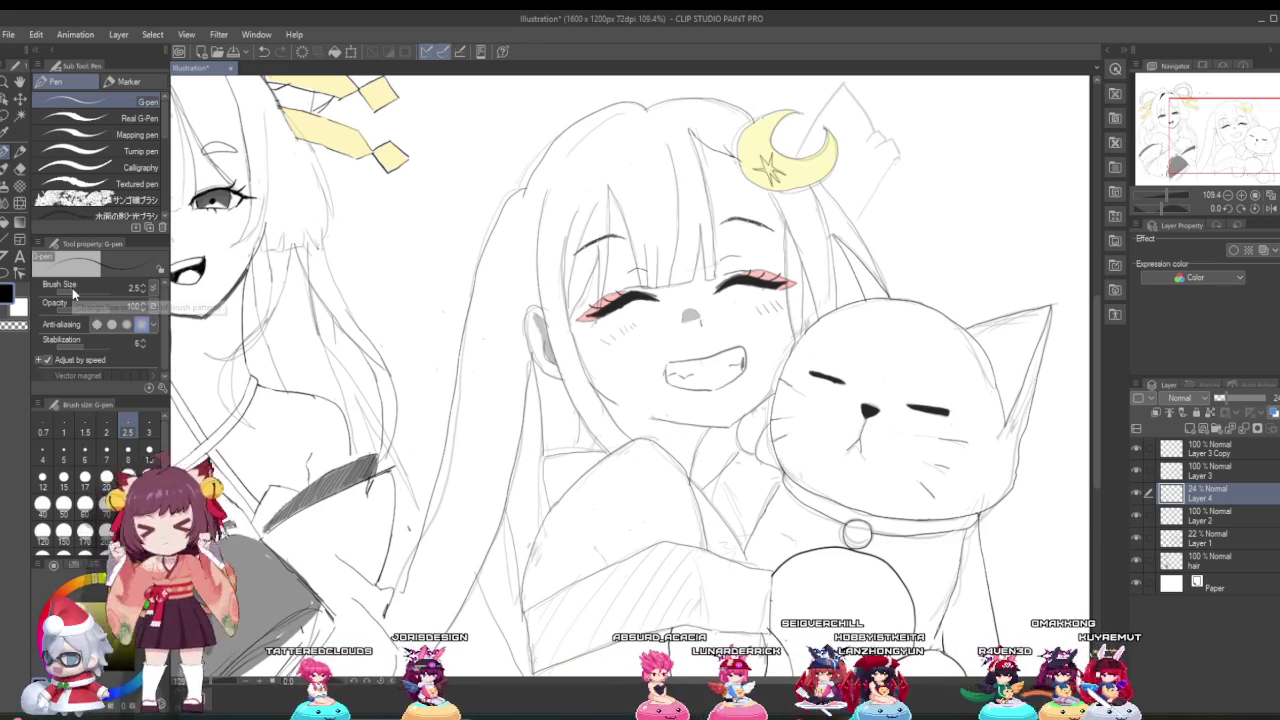
pyautogui.moveTo(74, 289); pyautogui.dragTo(78, 292)
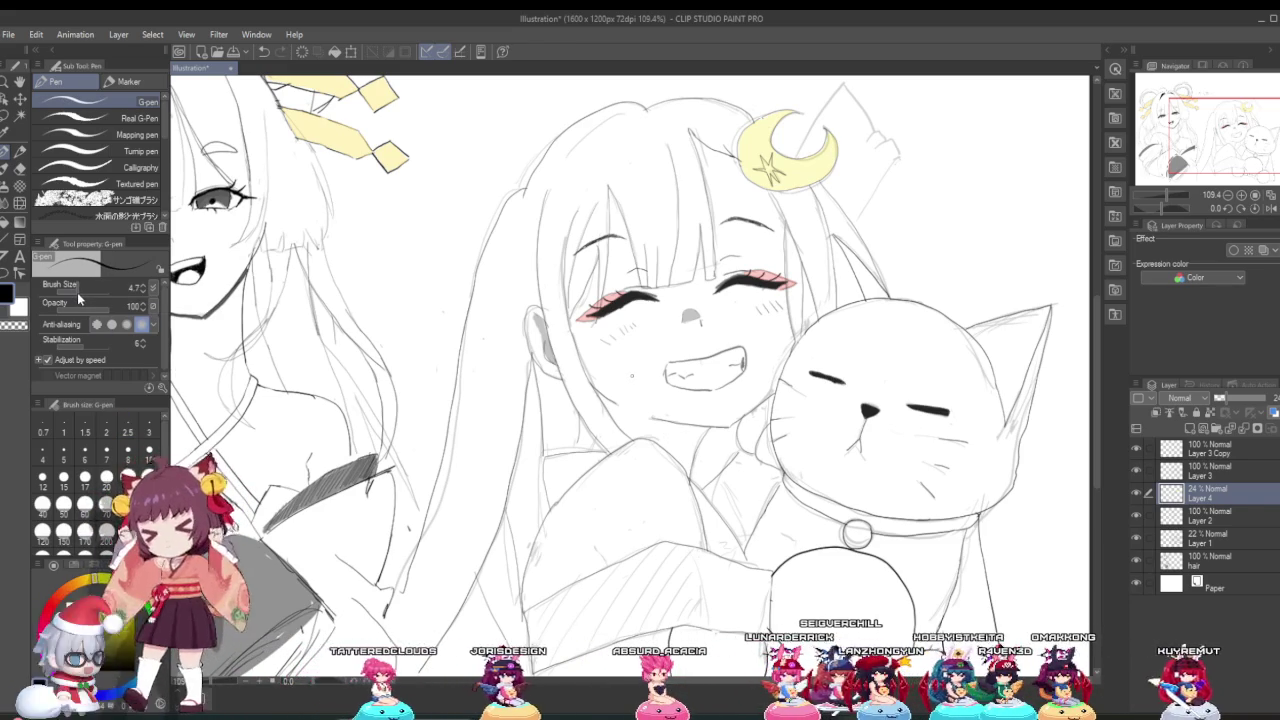
pyautogui.scroll(1, 727, 446)
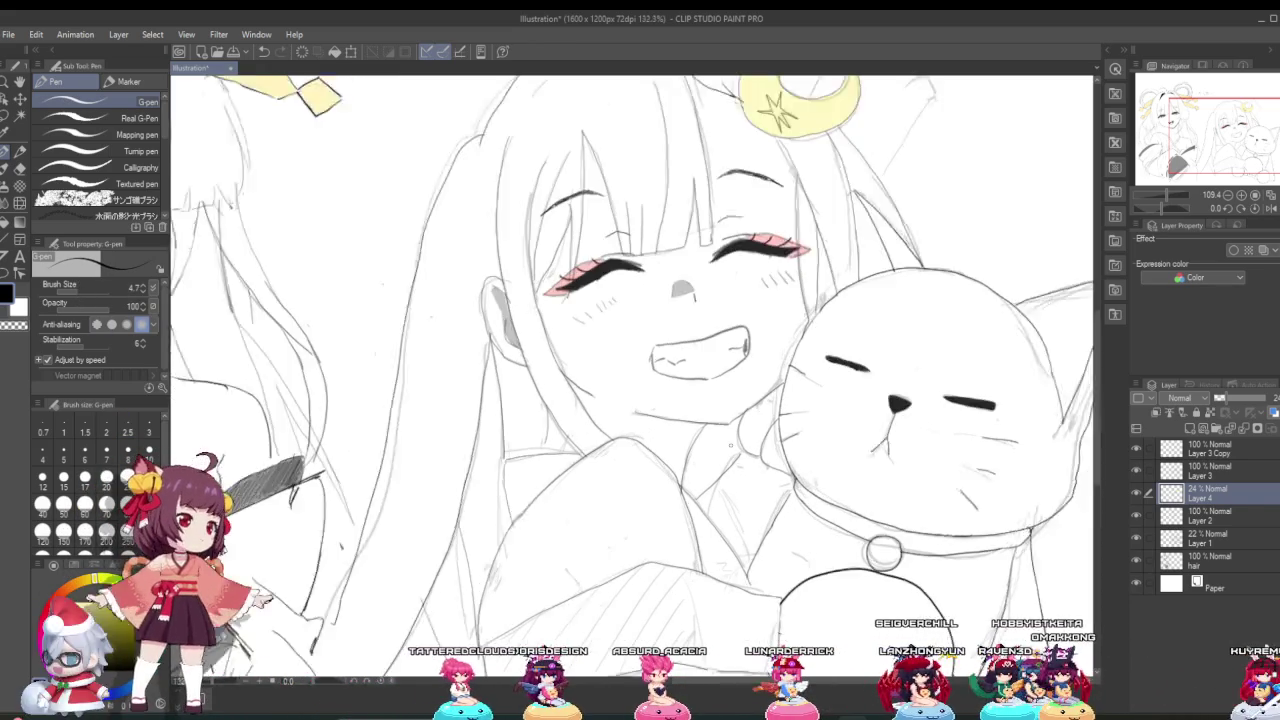
pyautogui.scroll(2, 730, 443)
pyautogui.scroll(-2, 730, 443)
pyautogui.scroll(1, 730, 443)
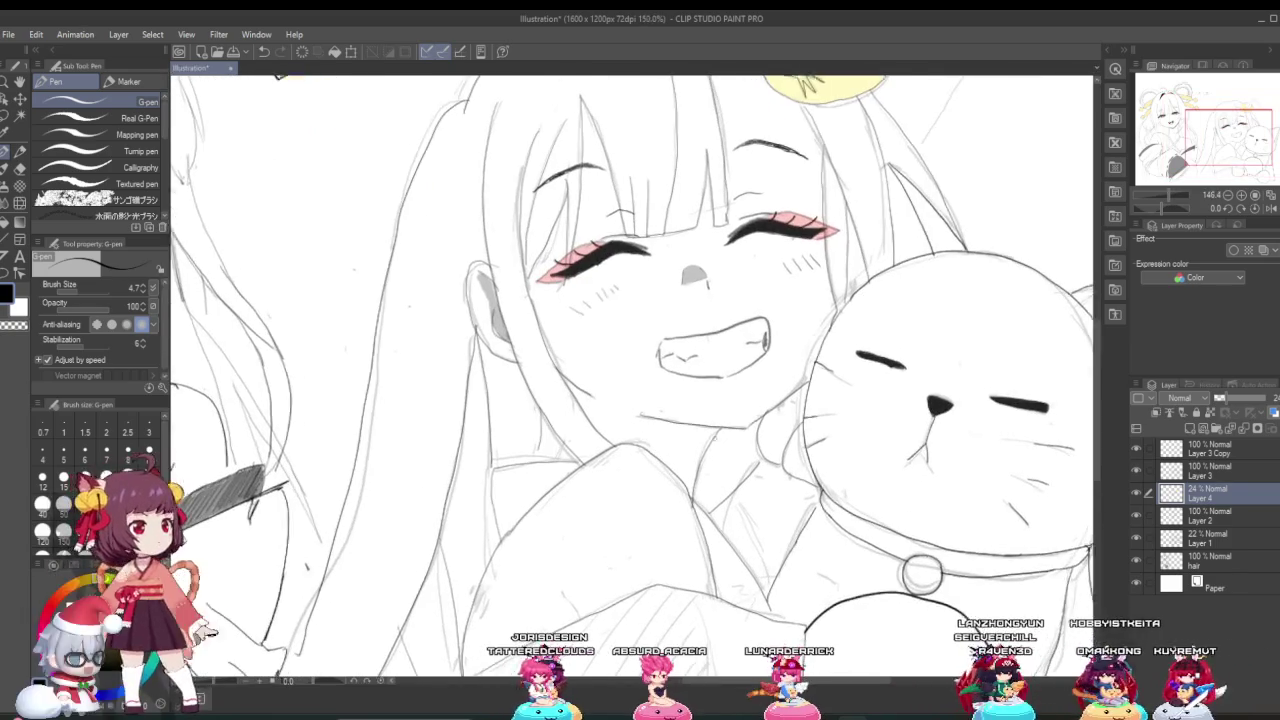
pyautogui.scroll(1, 724, 457)
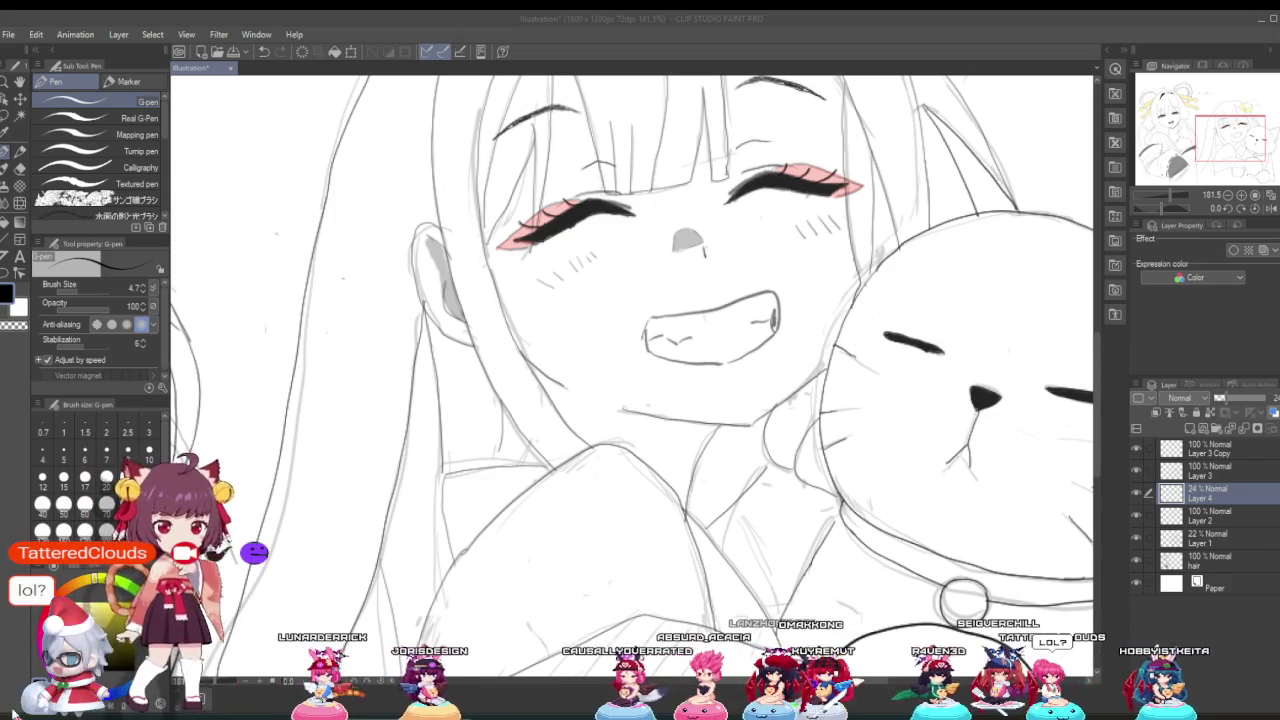
pyautogui.scroll(-2, 592, 525)
# Step: Zoom out from 146.4% to 90% to show the smiling girl, the cat and the other girl
pyautogui.scroll(3, 592, 525)
pyautogui.scroll(2, 592, 525)
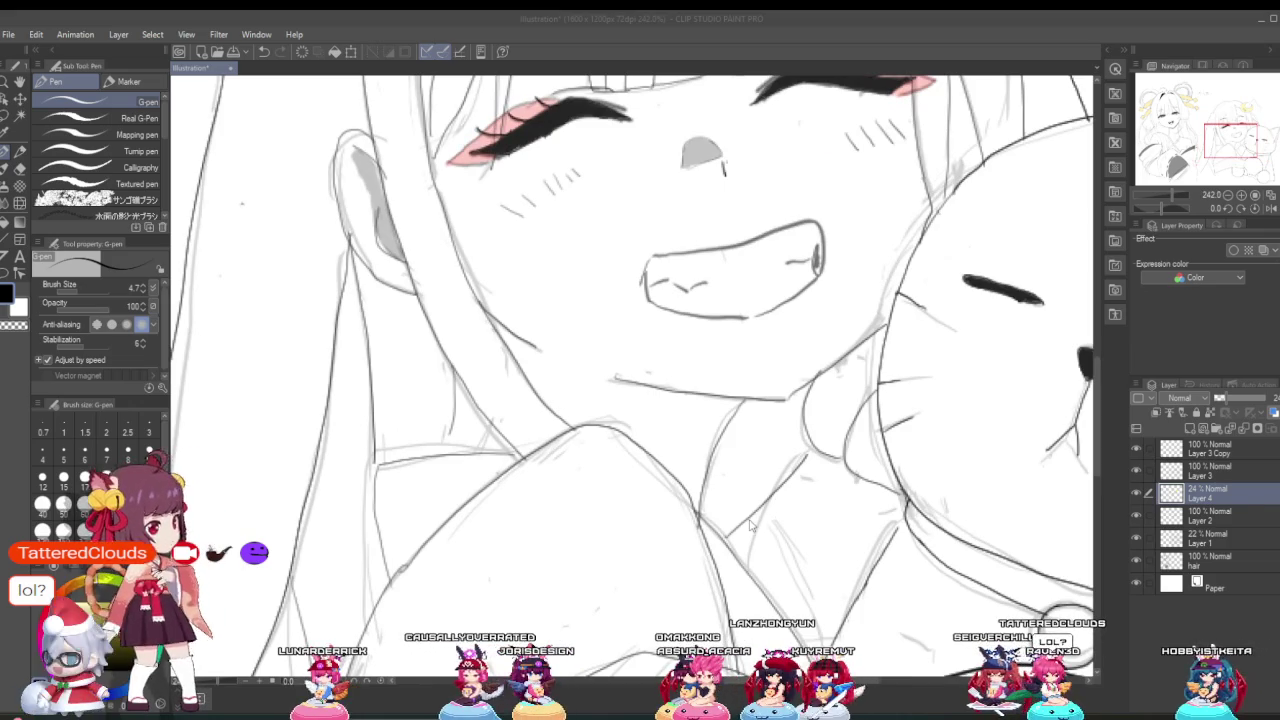
pyautogui.scroll(2, 800, 482)
pyautogui.scroll(2, 712, 401)
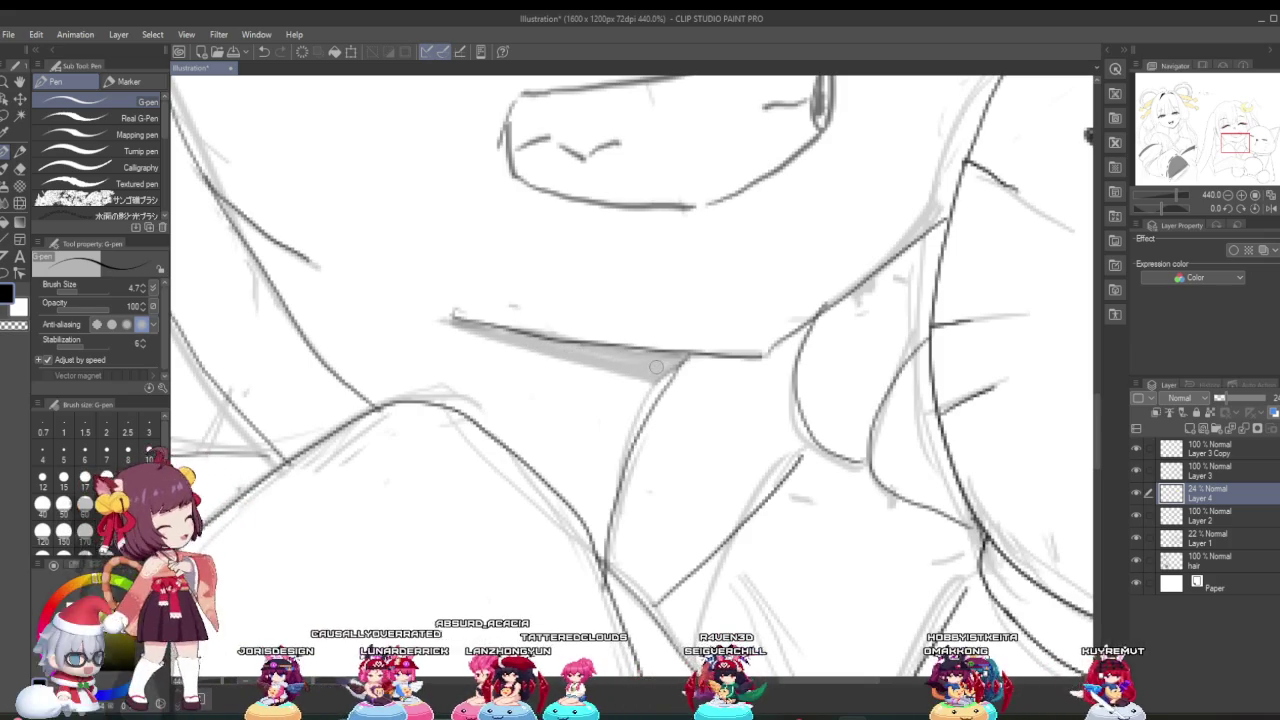
pyautogui.scroll(-2, 555, 350)
pyautogui.scroll(-3, 553, 355)
pyautogui.scroll(2, 551, 360)
pyautogui.scroll(-2, 551, 360)
pyautogui.scroll(1, 545, 356)
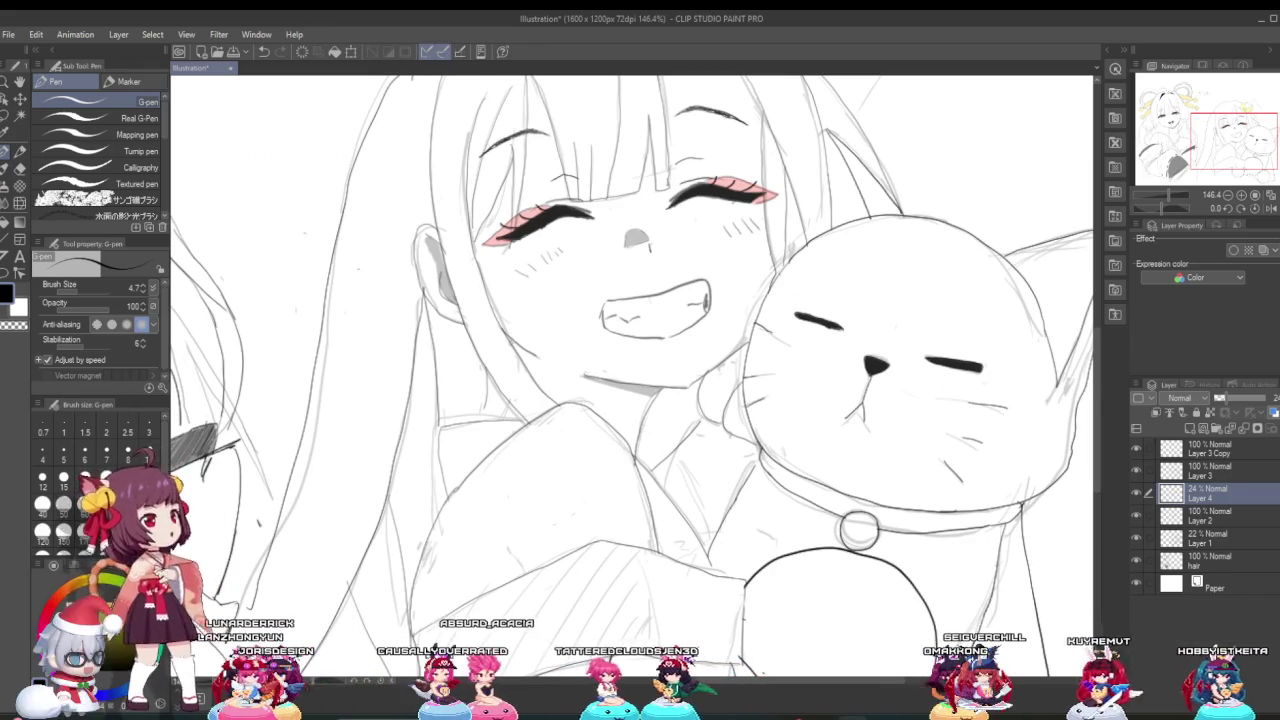
pyautogui.scroll(1, 522, 360)
pyautogui.scroll(-1, 522, 360)
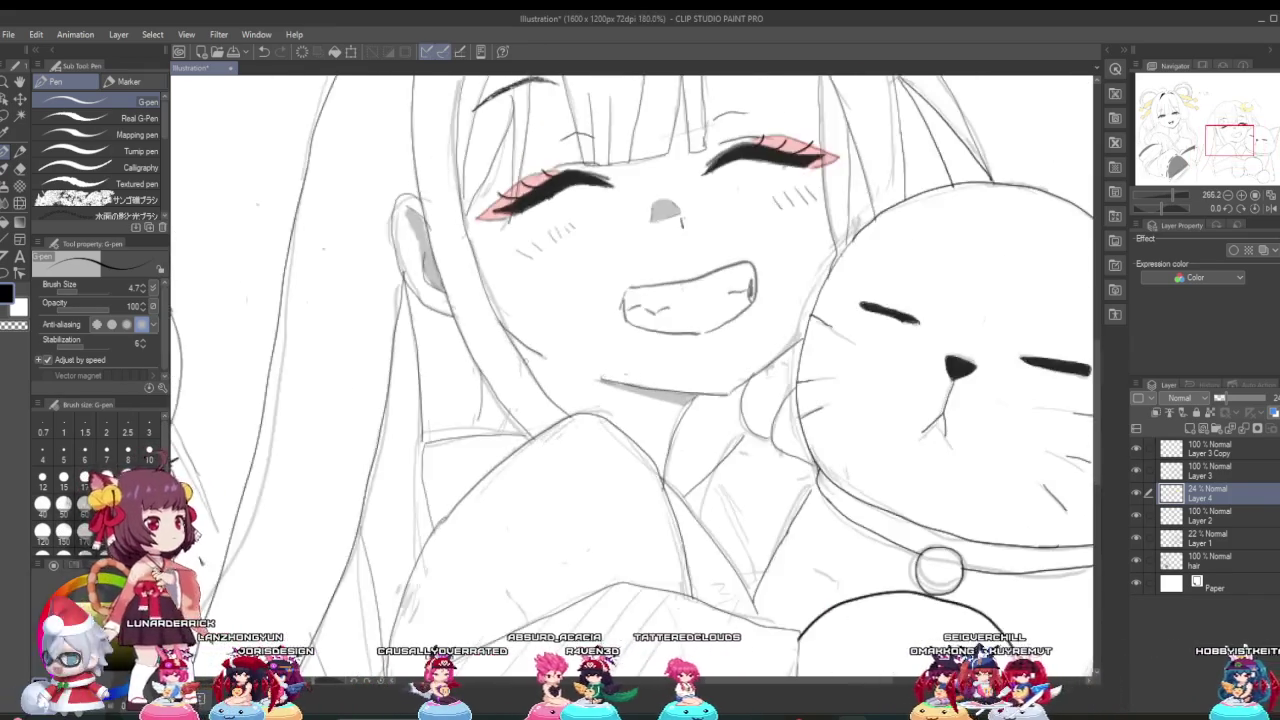
pyautogui.scroll(-1, 525, 362)
pyautogui.scroll(-2, 525, 361)
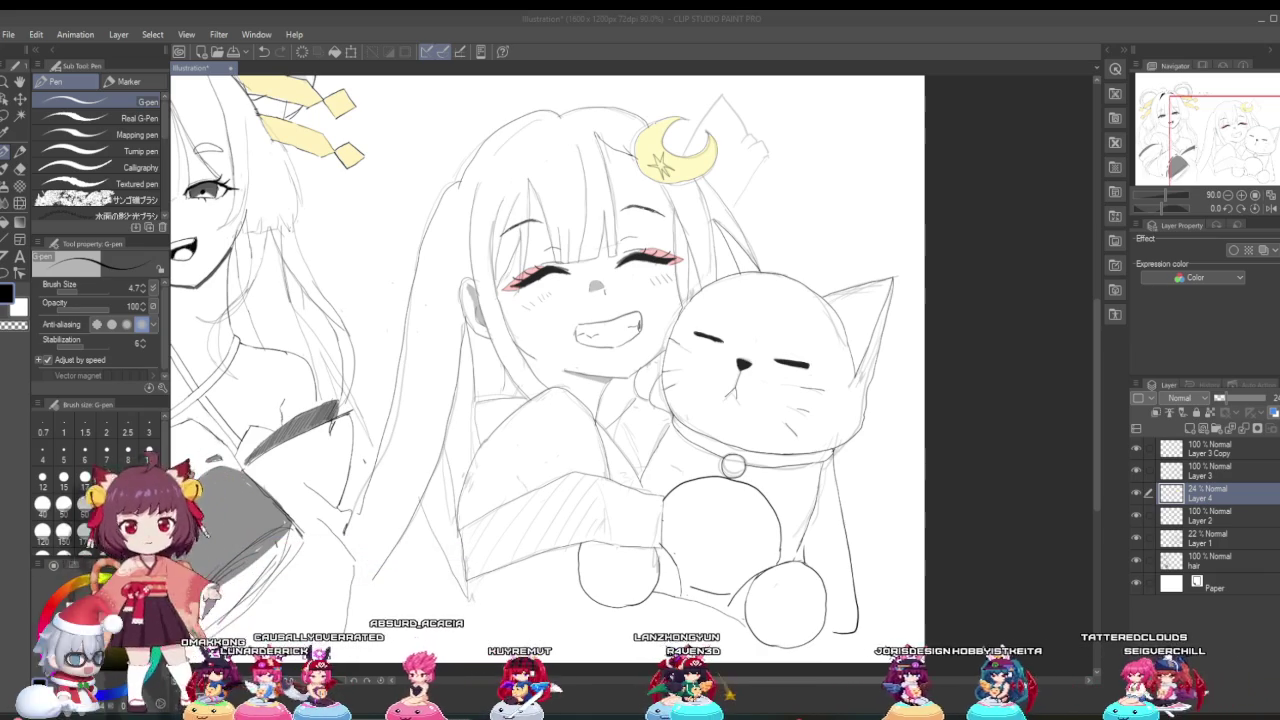
# Step: Zoom out to the full canvas, then back in to 146.4% on the girl's eyes and grin
pyautogui.scroll(-1, 630, 561)
pyautogui.scroll(-1, 630, 561)
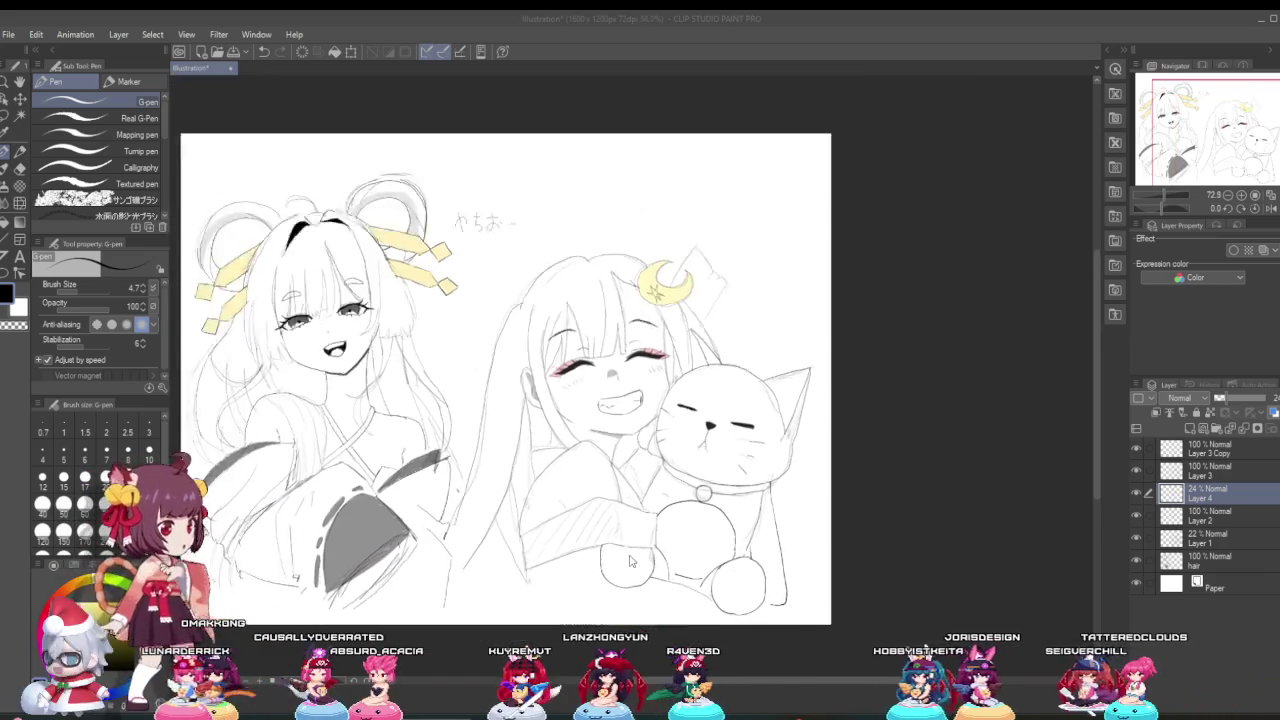
pyautogui.scroll(1, 630, 561)
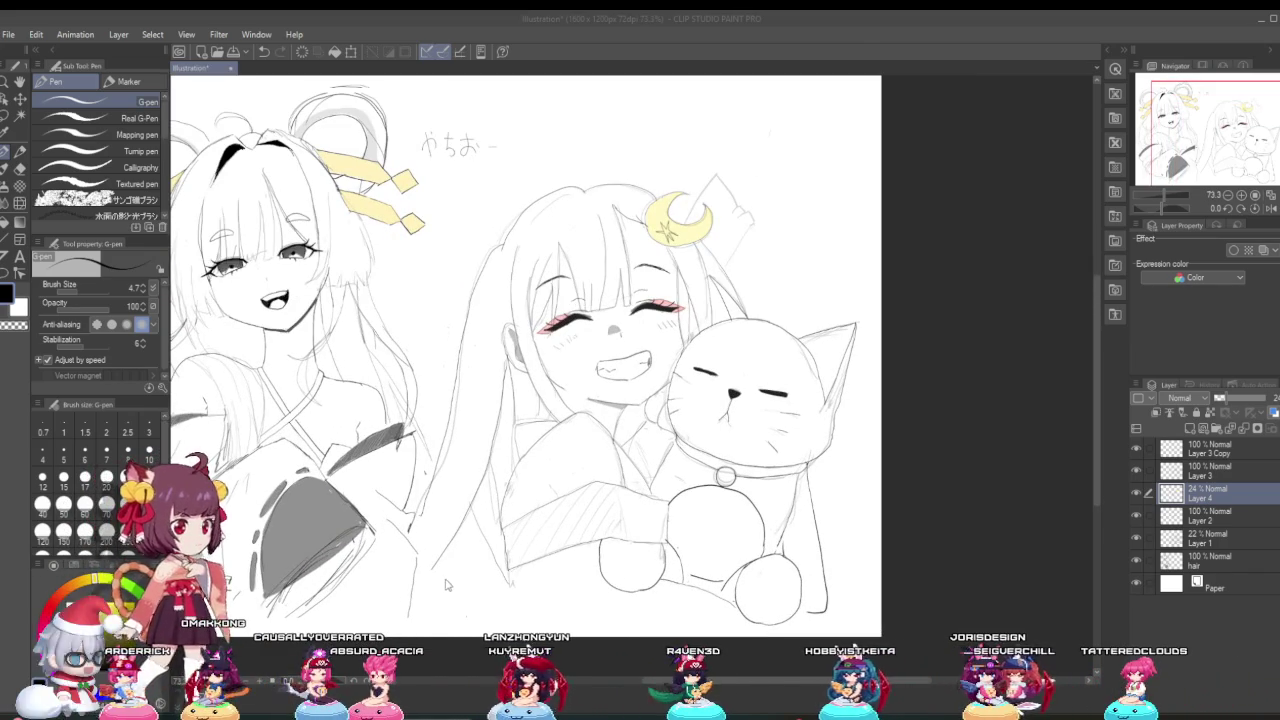
pyautogui.scroll(1, 513, 597)
pyautogui.scroll(-1, 520, 560)
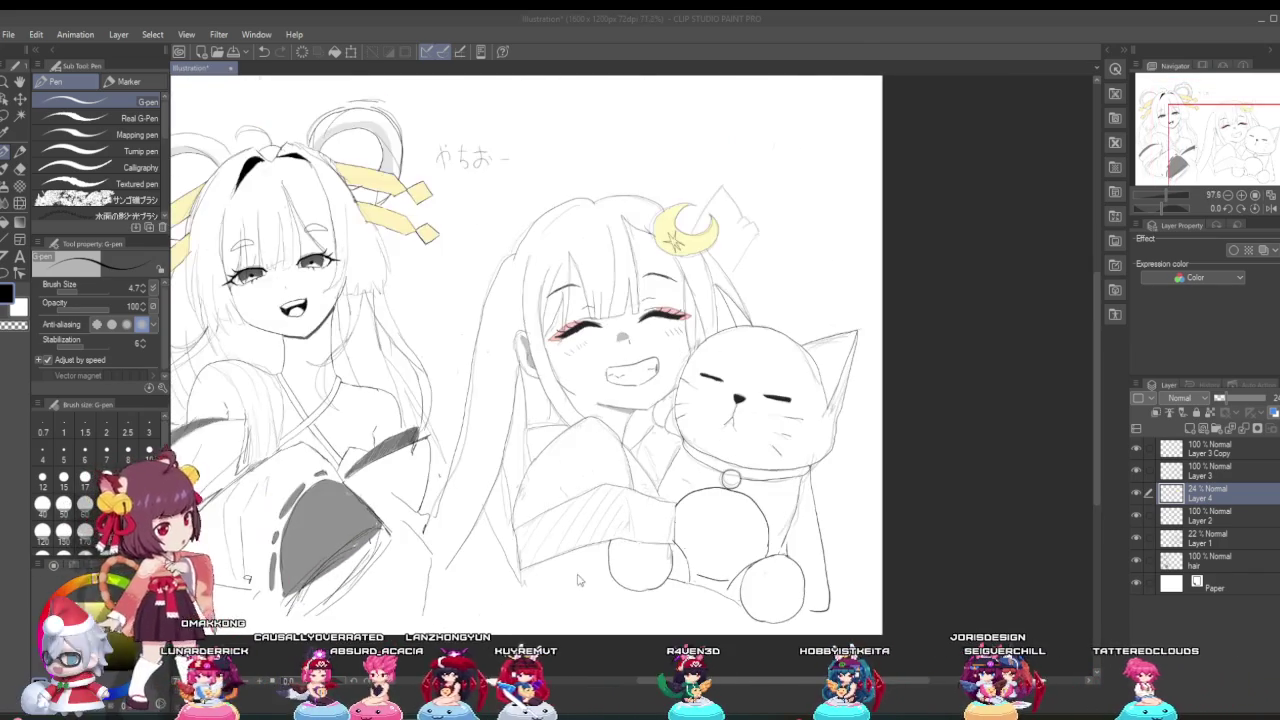
pyautogui.scroll(1, 535, 500)
pyautogui.scroll(1, 548, 457)
pyautogui.scroll(2, 548, 457)
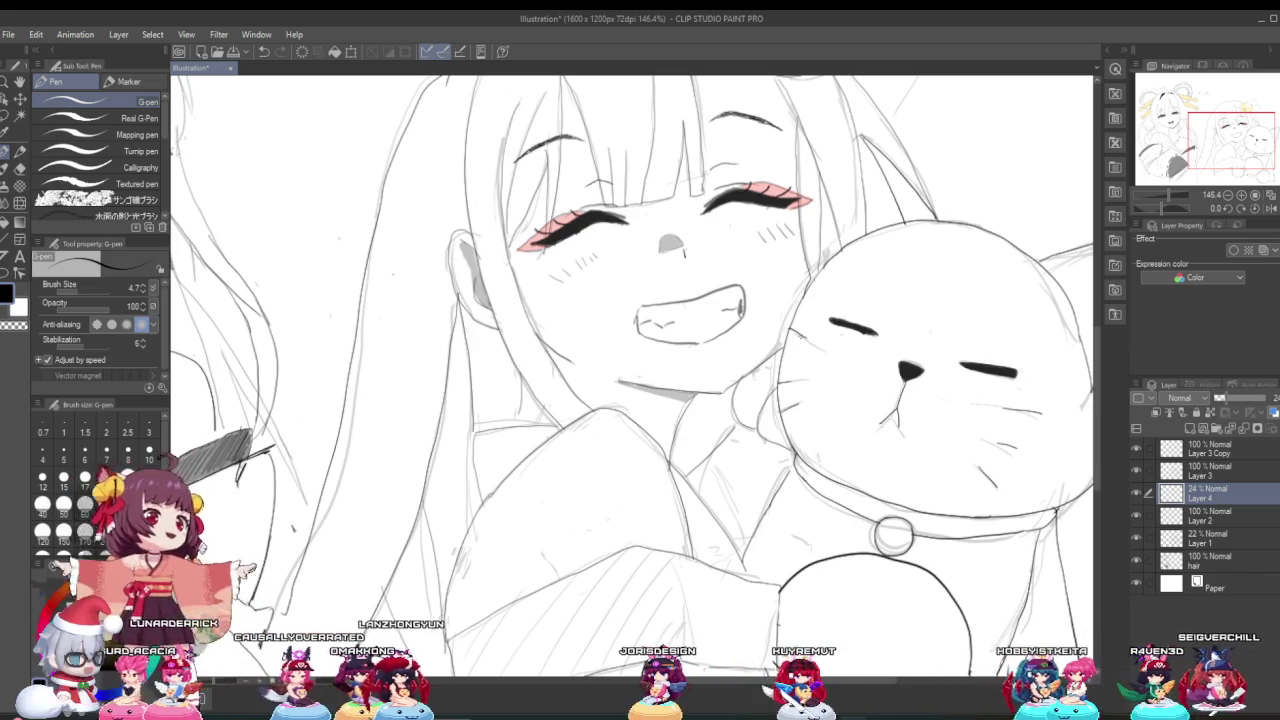
pyautogui.hotkey('ctrl', 'alt', '0')
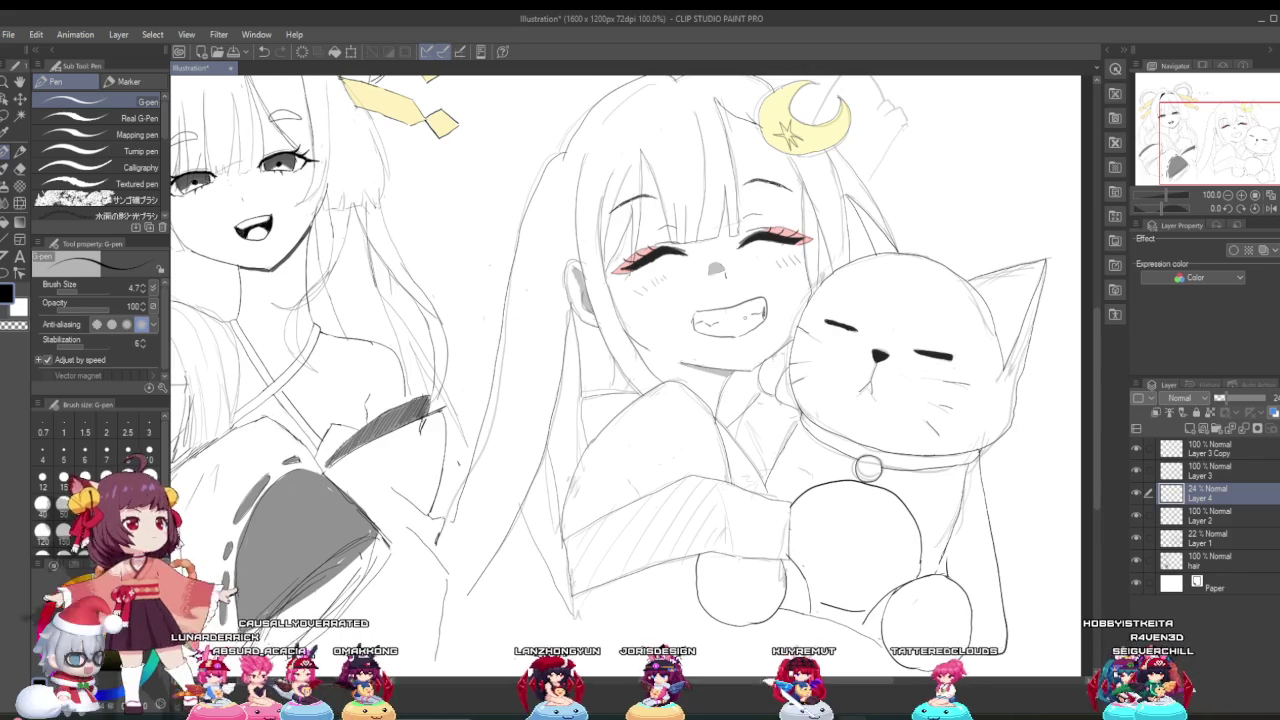
pyautogui.scroll(3, 740, 312)
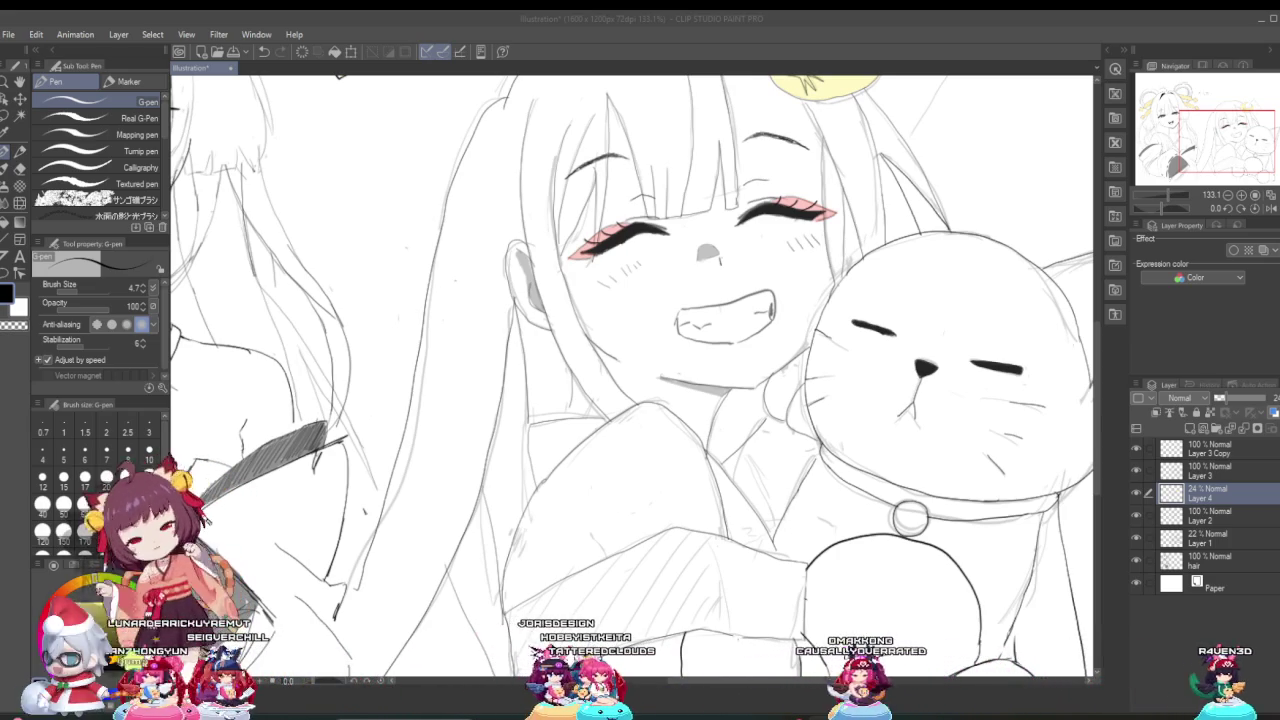
pyautogui.rightClick(160, 500)
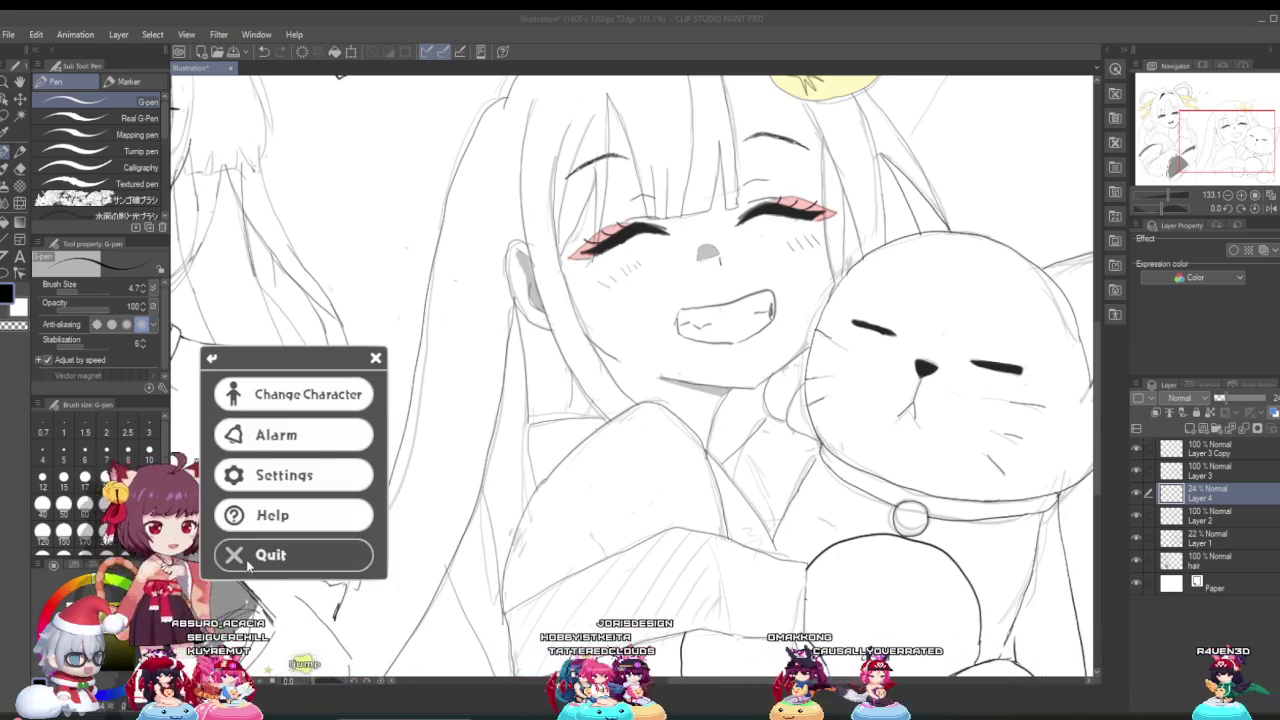
# Step: Quit the desktop pet mascot and bring the Clip Studio Paint window back into focus
pyautogui.click(296, 644)
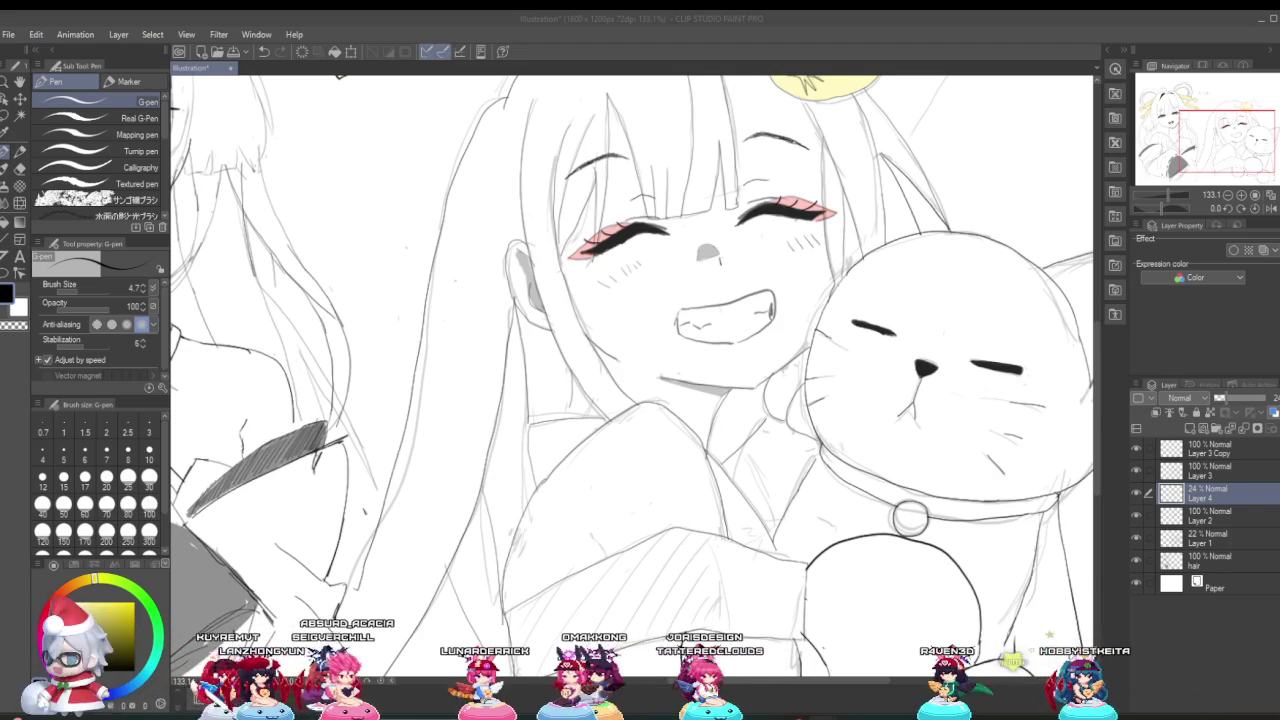
pyautogui.hotkey('alt', 'Tab')
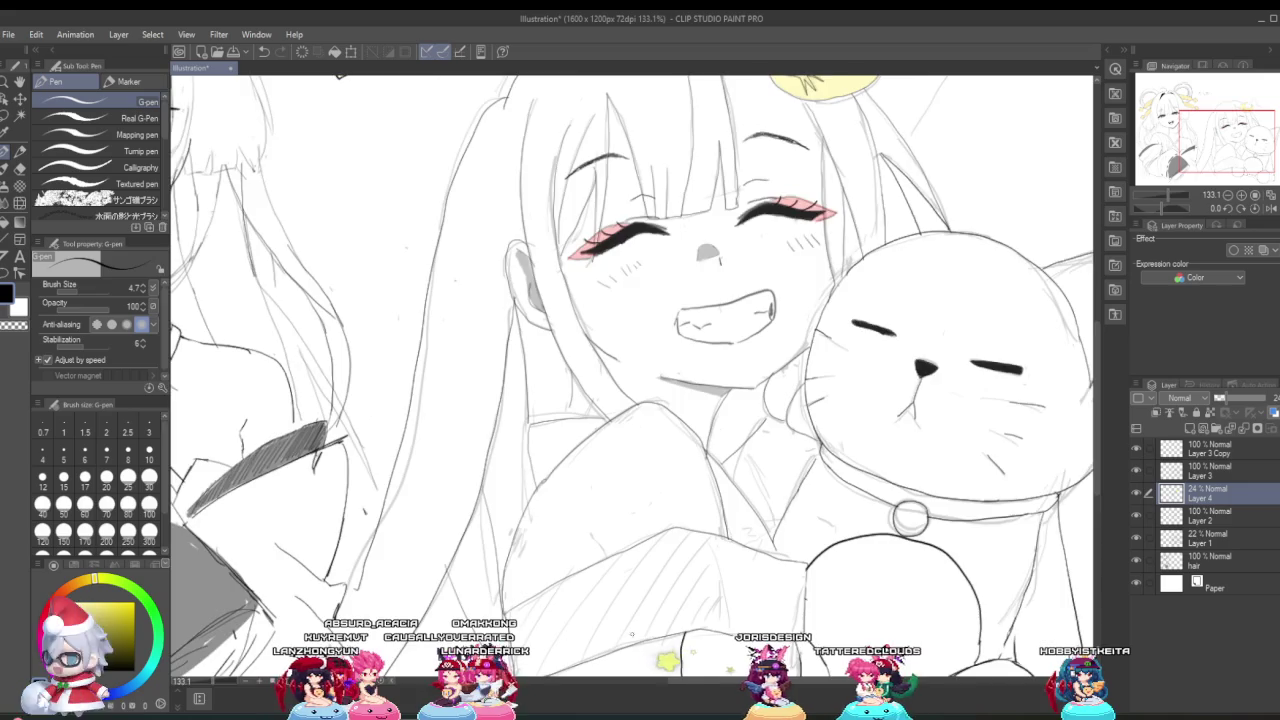
pyautogui.scroll(-2, 631, 633)
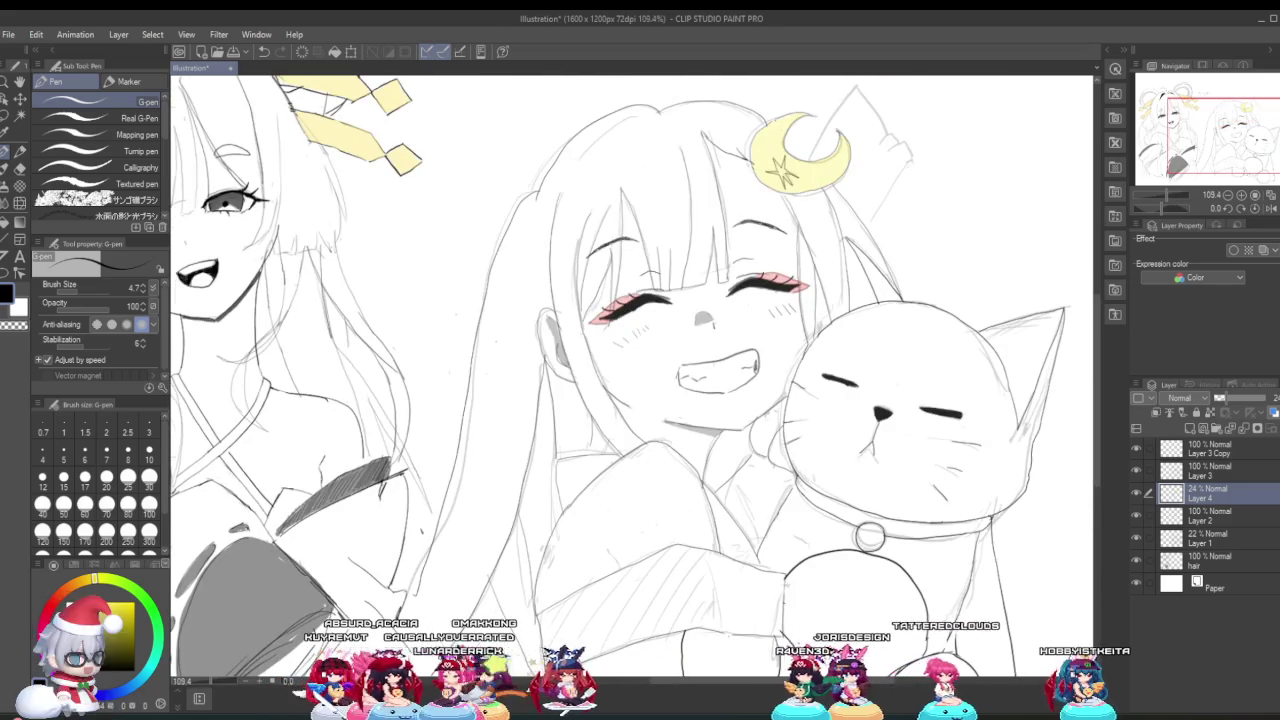
# Step: Zoom the canvas out to 66.7% so both girls and the cat fit in view
pyautogui.scroll(-1, 635, 400)
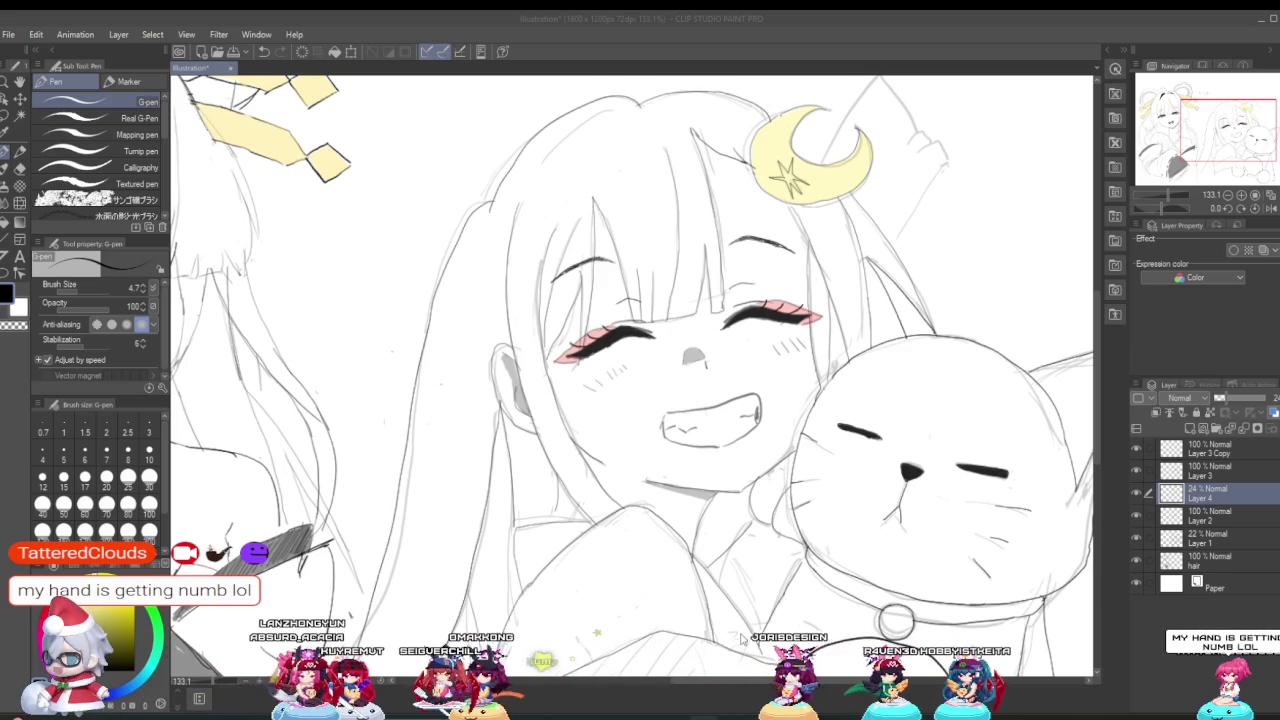
pyautogui.scroll(-3, 955, 525)
pyautogui.scroll(-1, 820, 594)
pyautogui.scroll(2, 820, 594)
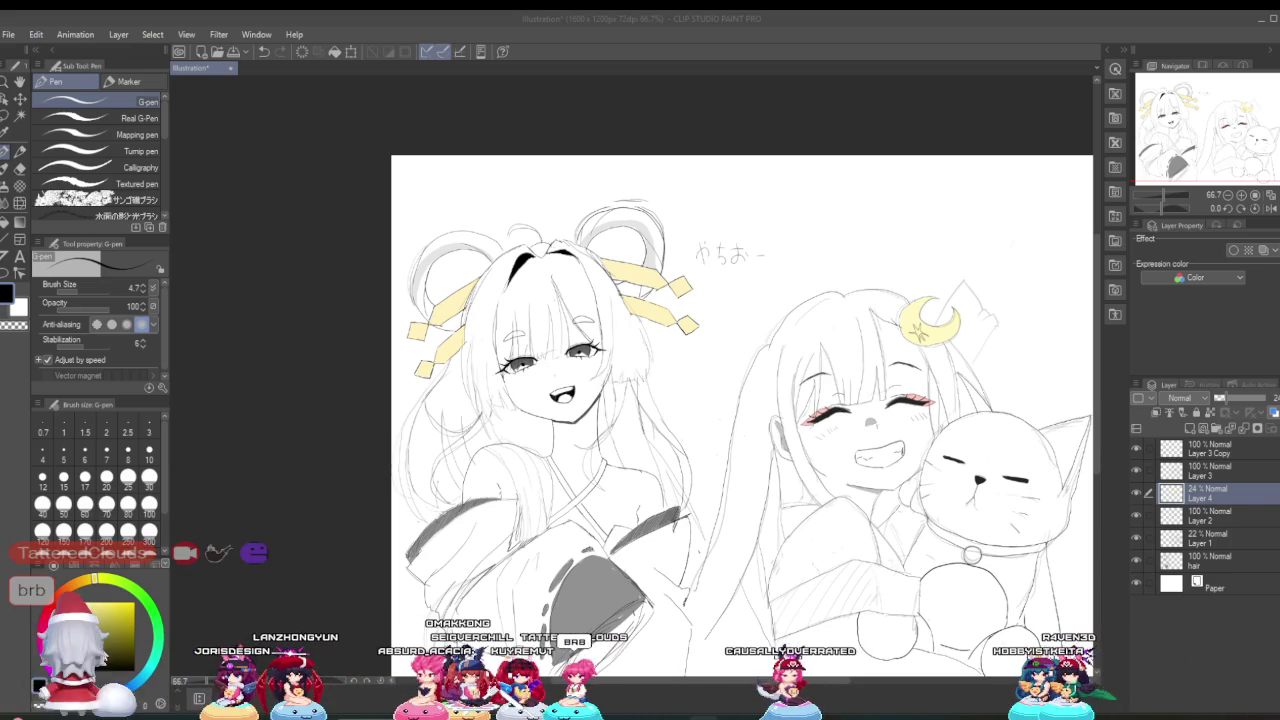
# Step: Add new Layer 5 on top, set the pen size to 6.1, and undo a test stroke
pyautogui.click(1210, 448)
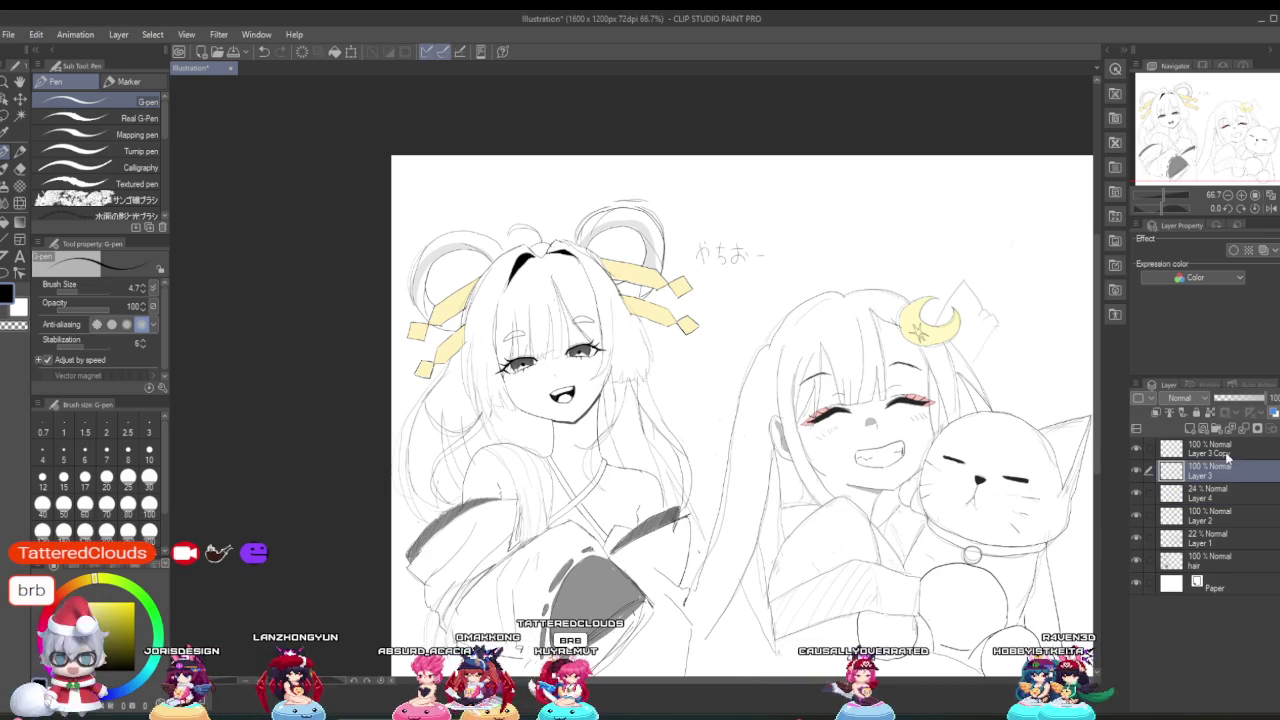
pyautogui.click(1155, 412)
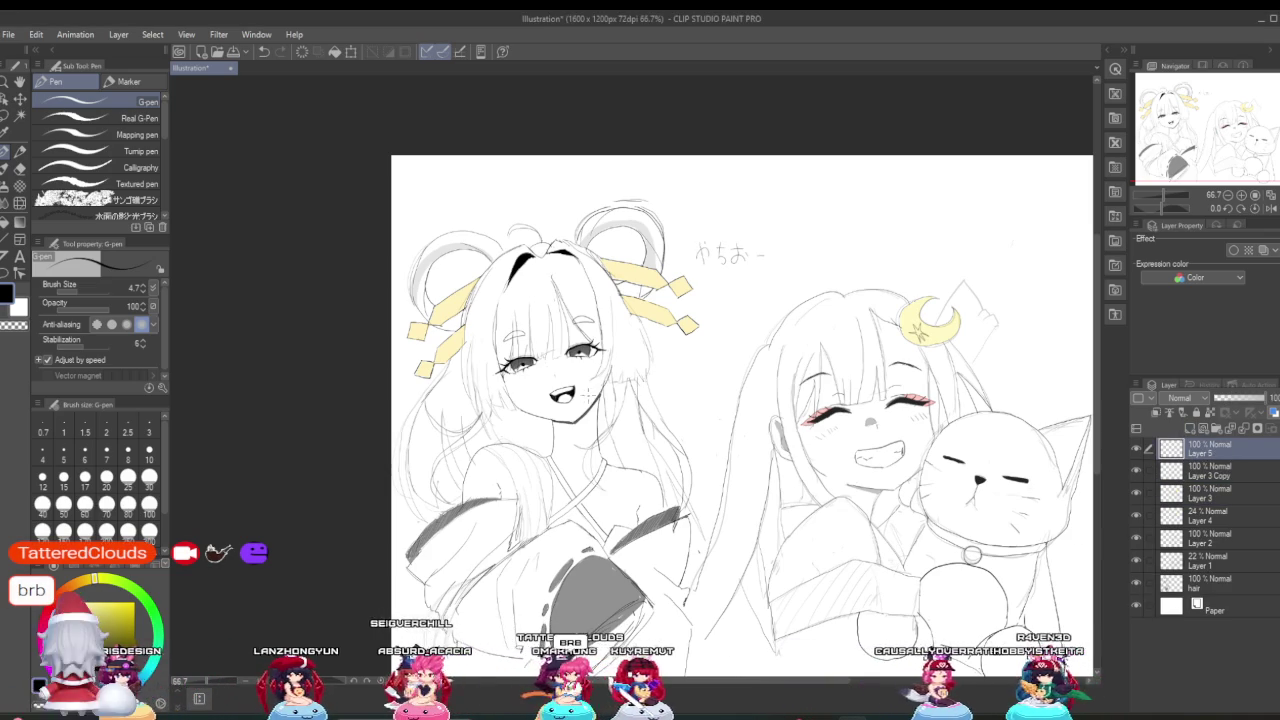
pyautogui.click(79, 288)
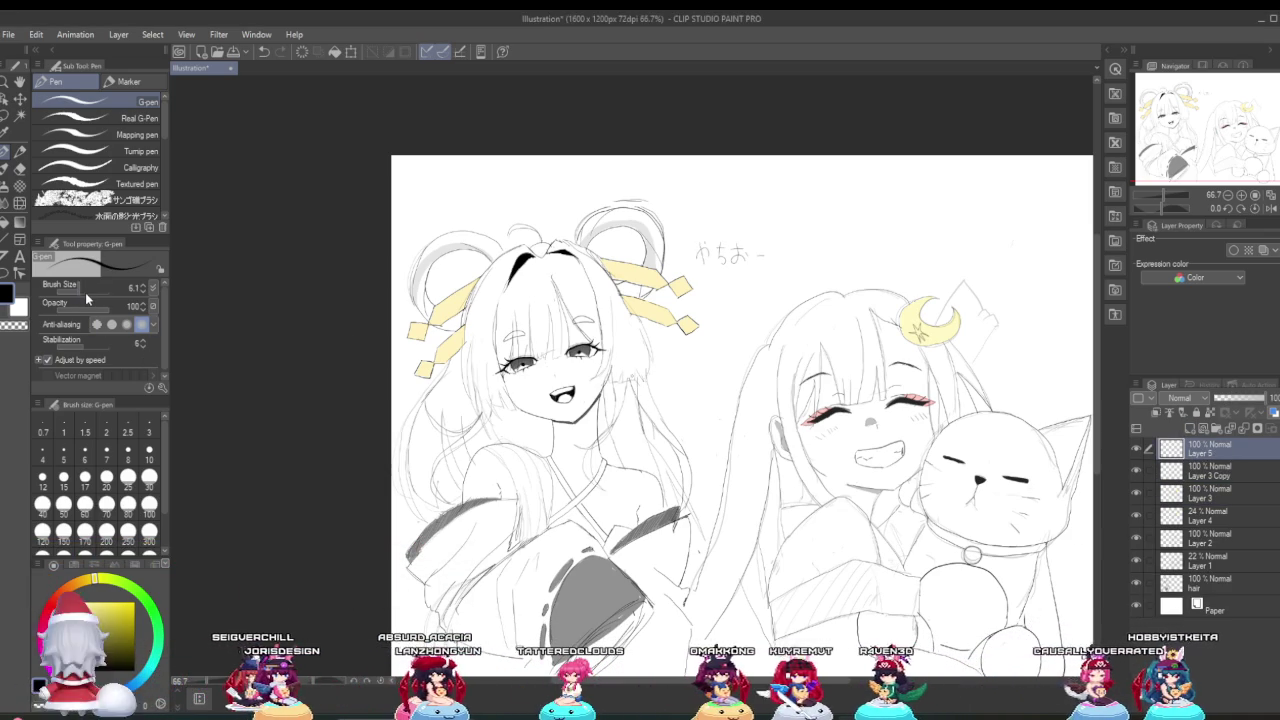
pyautogui.moveTo(855, 175)
pyautogui.mouseDown()
pyautogui.moveTo(865, 206)
pyautogui.moveTo(877, 196)
pyautogui.moveTo(867, 208)
pyautogui.moveTo(897, 196)
pyautogui.mouseUp()
pyautogui.hotkey('ctrl', 'z')
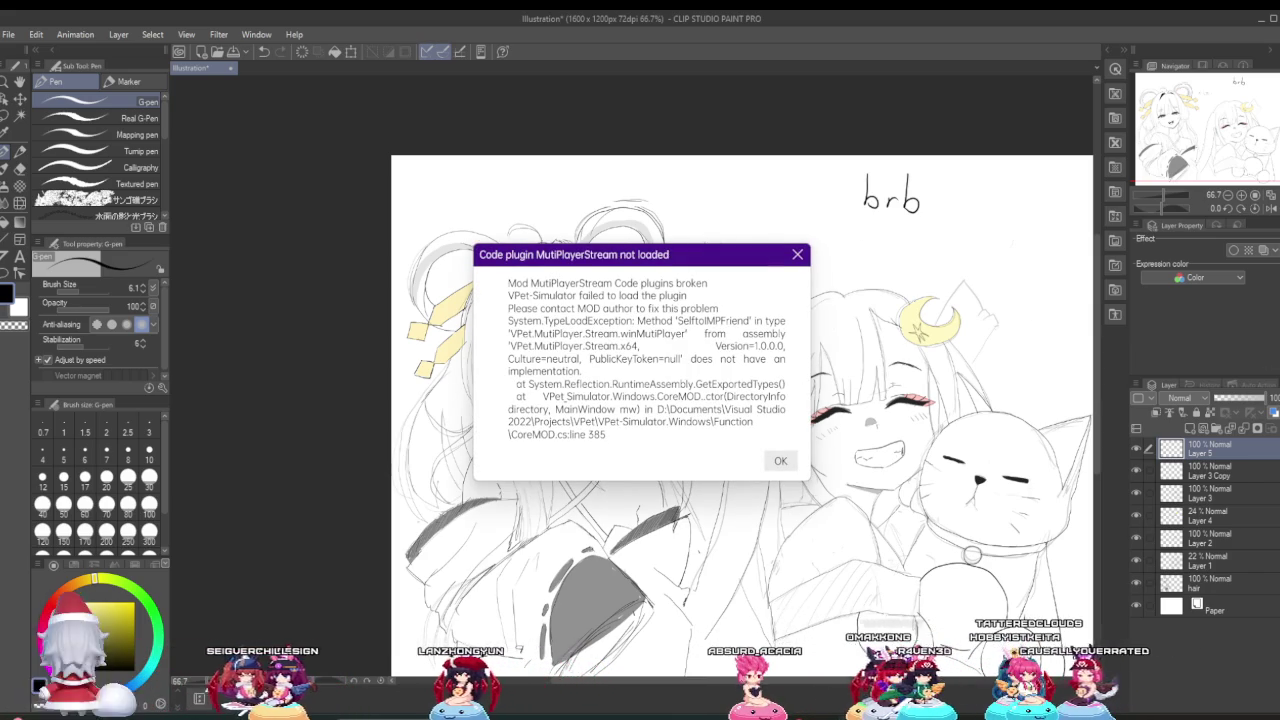
# Step: Dismiss the plugin error dialog covering the canvas
pyautogui.press('Return')
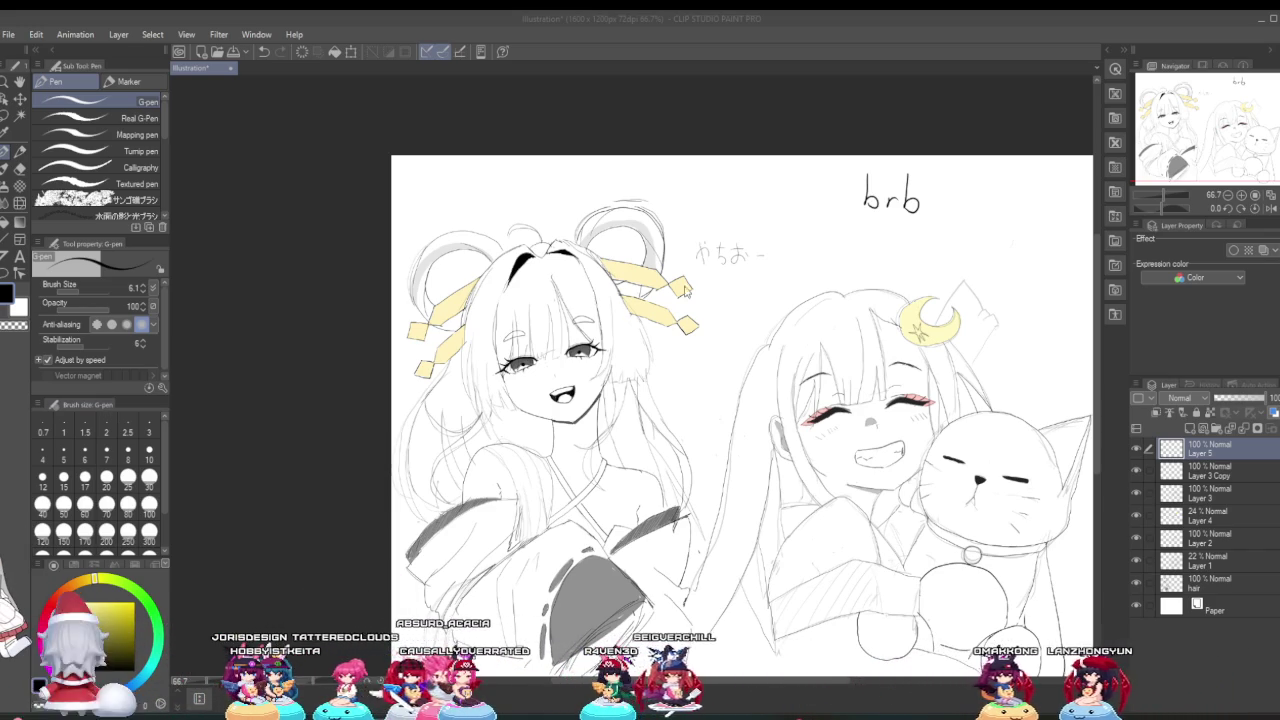
pyautogui.scroll(1, 851, 263)
pyautogui.scroll(-2, 791, 272)
pyautogui.scroll(1, 793, 280)
pyautogui.scroll(1, 797, 295)
pyautogui.scroll(-1, 802, 314)
pyautogui.scroll(1, 801, 314)
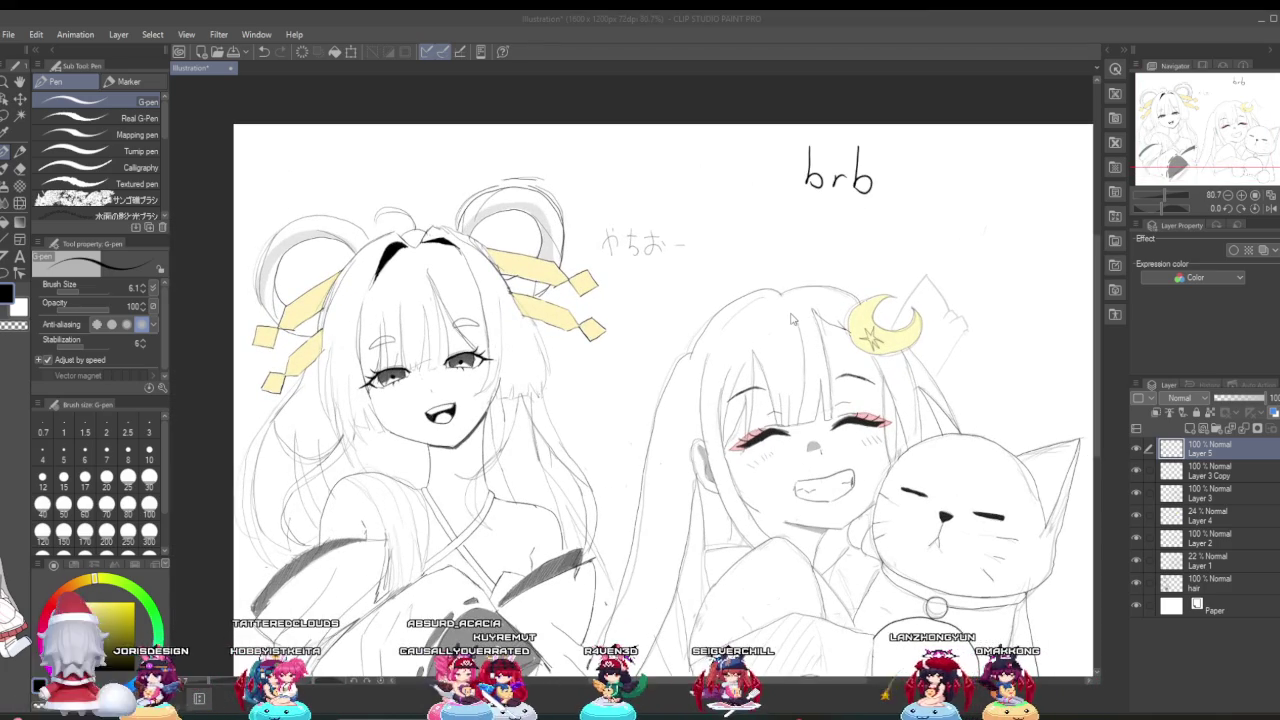